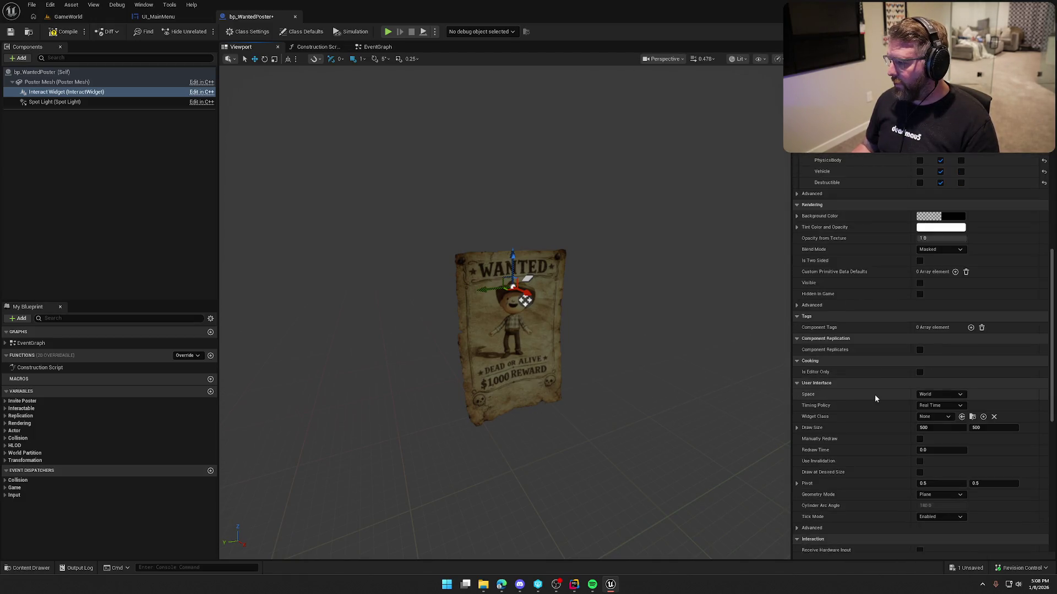
scroll(875, 396, down, 5)
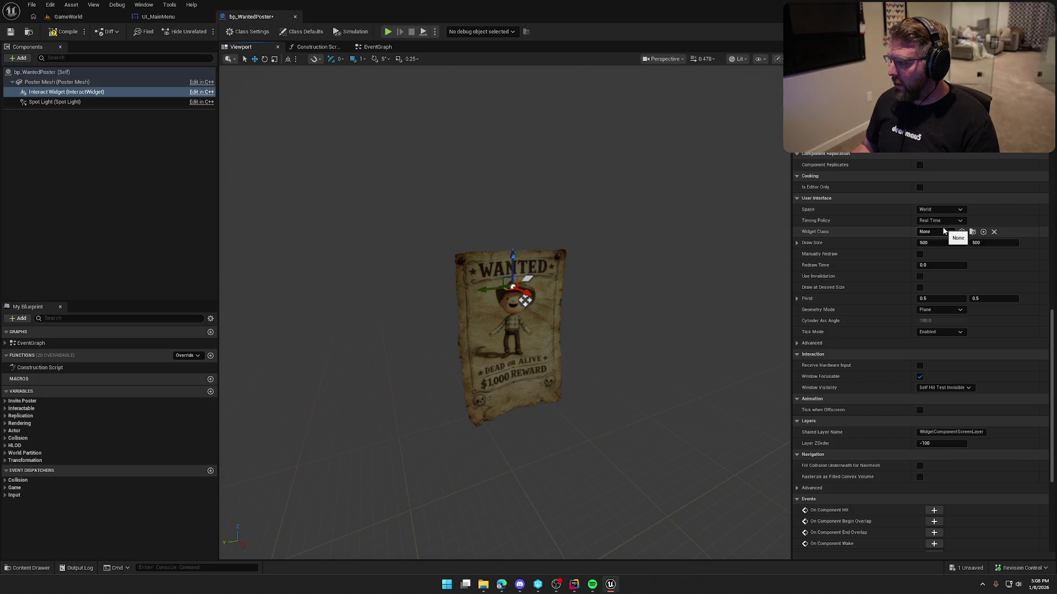
Open bp_MoneyBag from Logic/Interactables and select its Interact Widget component
key(ctrl+space)
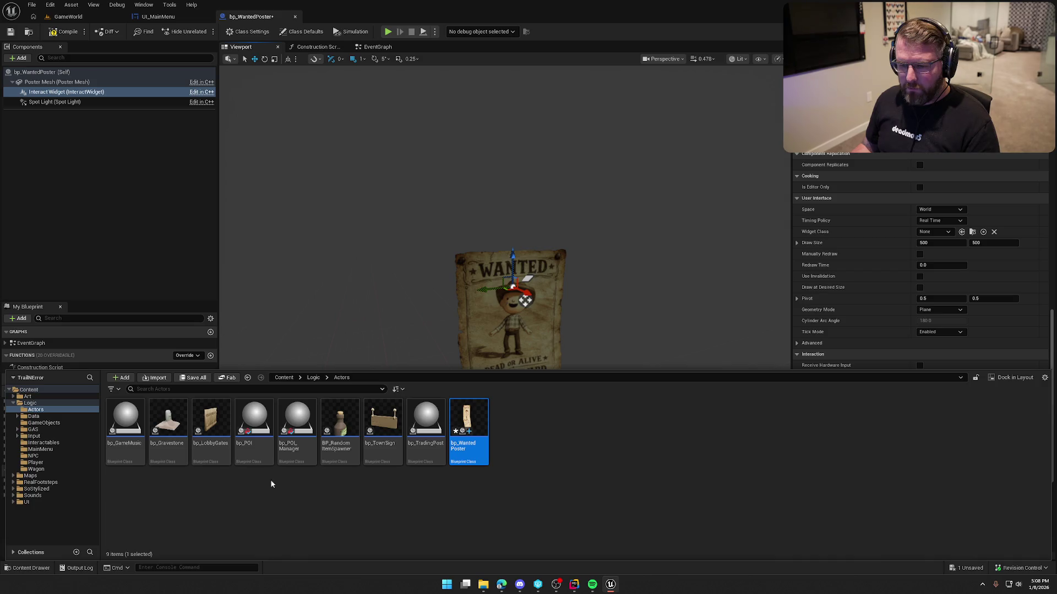
click(44, 442)
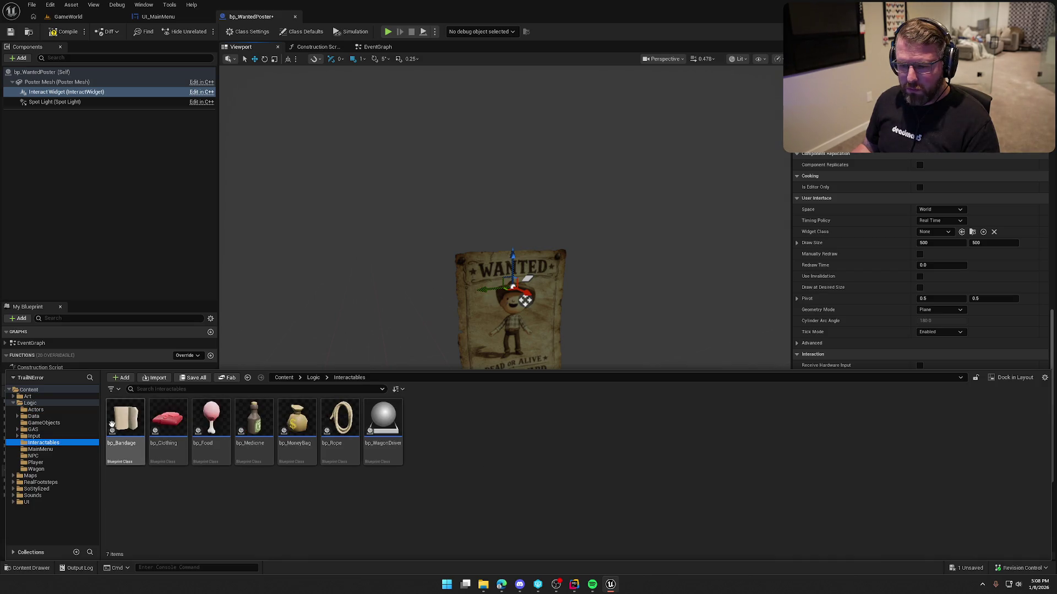
click(302, 425)
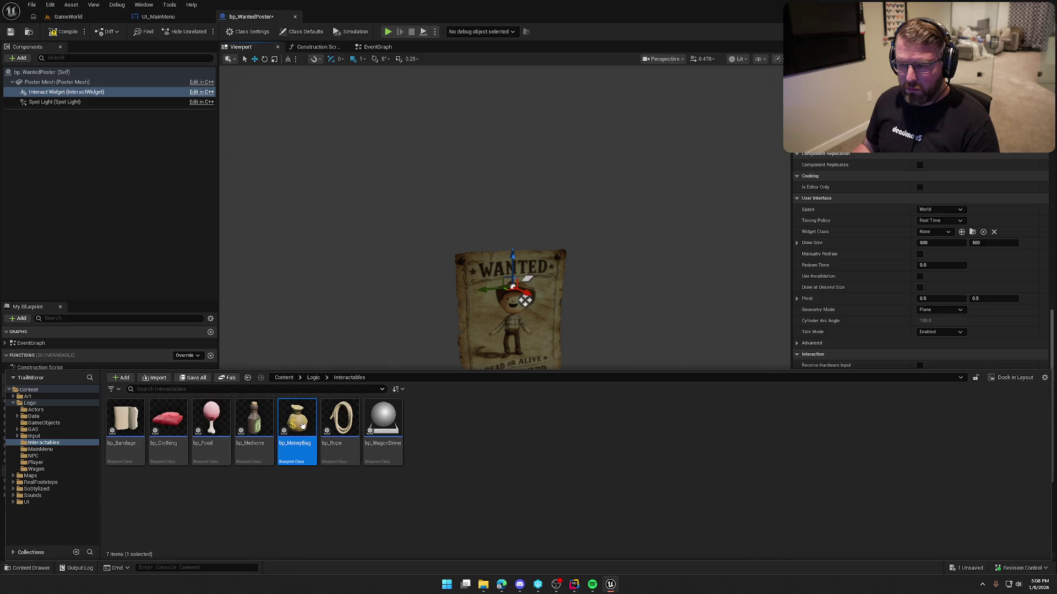
double_click(302, 426)
click(58, 92)
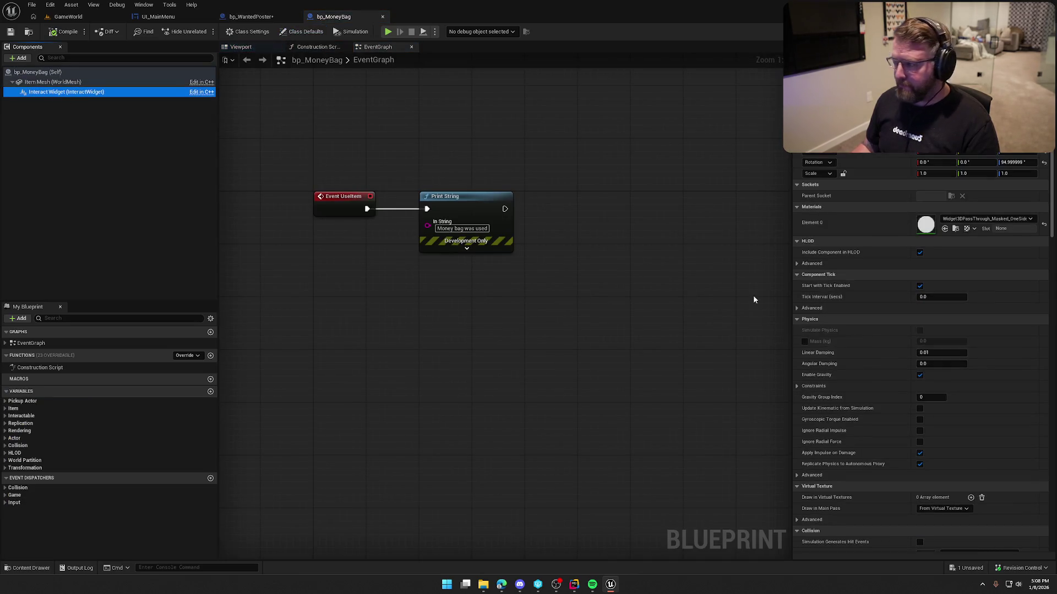
Browse to the Interact Widget's class asset and select UI_NPC_Interact in UI/InGame/Interaction
scroll(856, 347, down, 10)
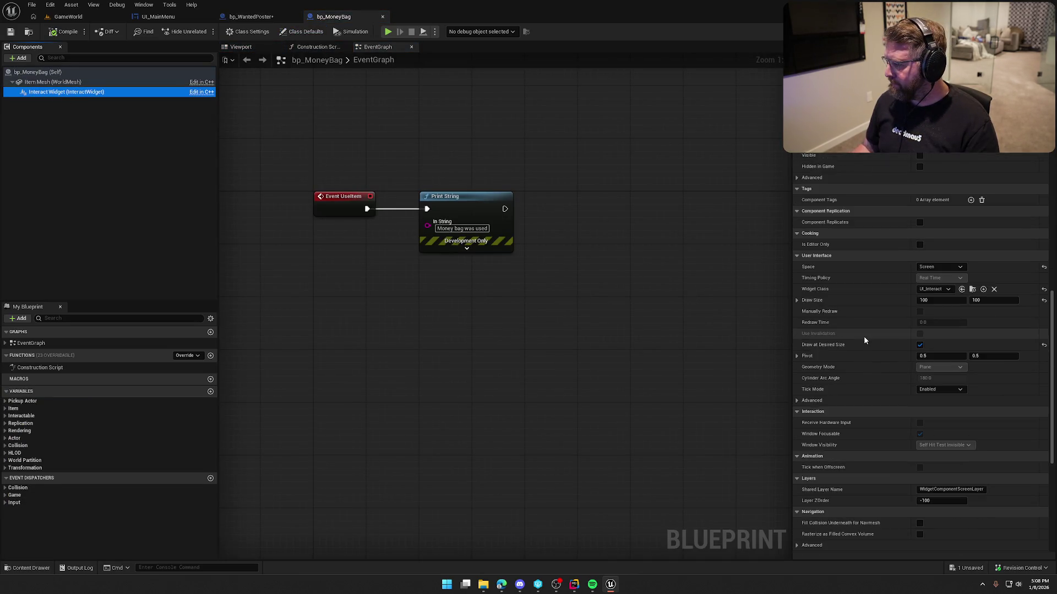
click(972, 289)
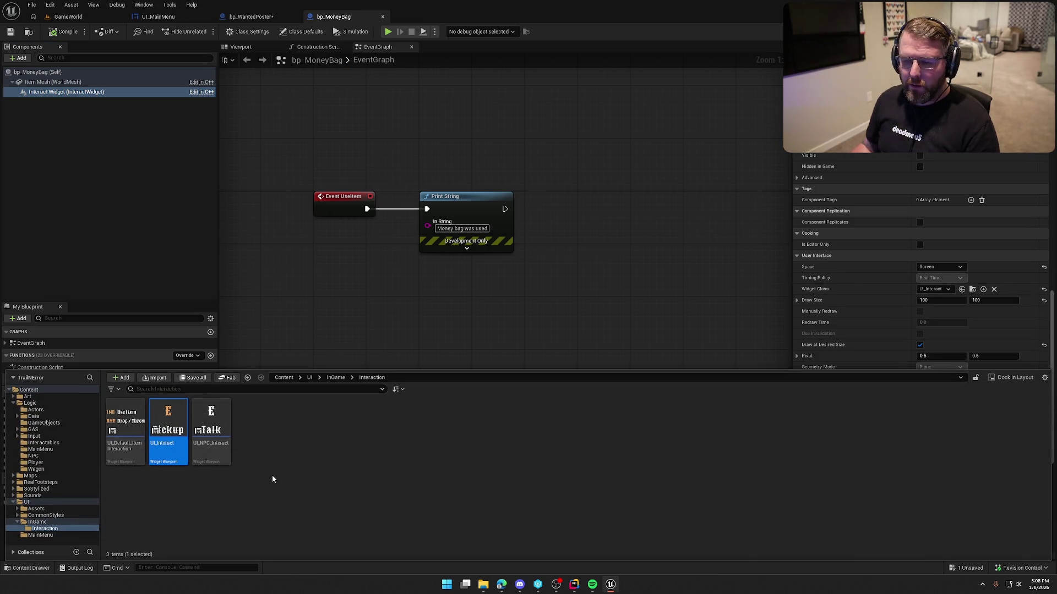
mouse_move(223, 442)
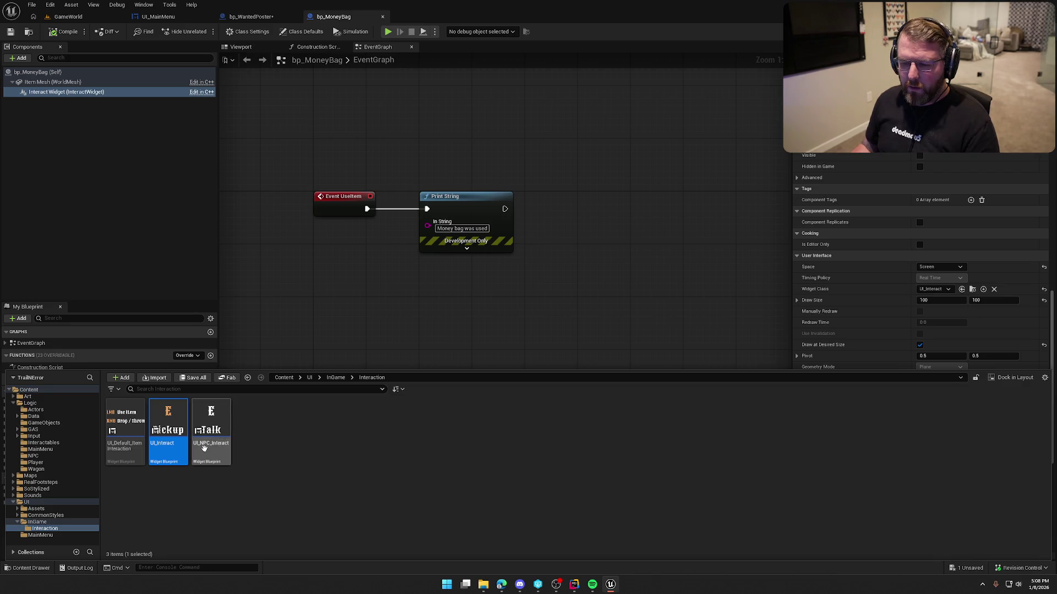
mouse_move(165, 444)
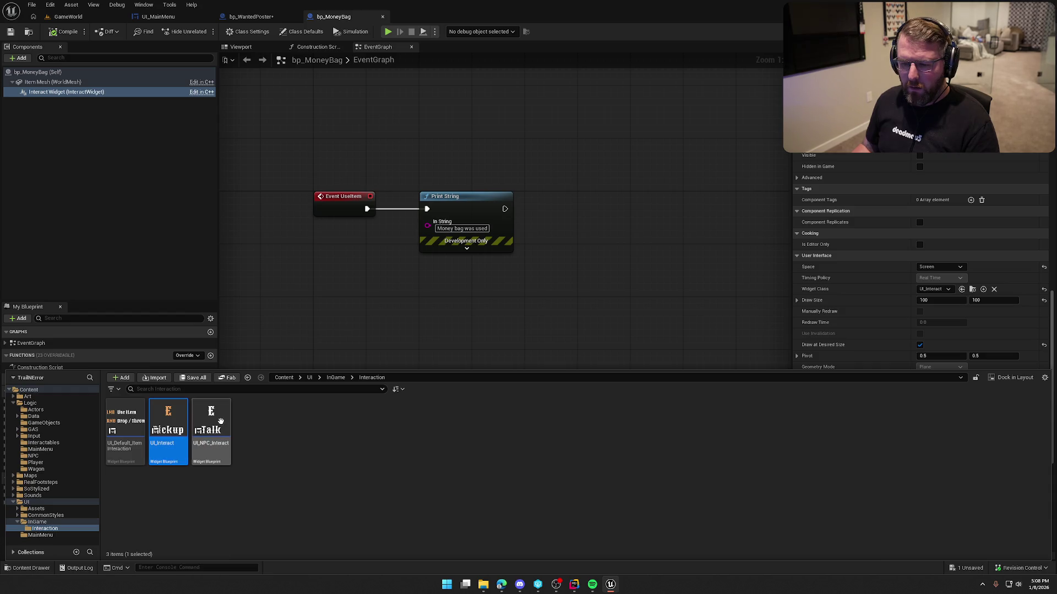
mouse_move(216, 416)
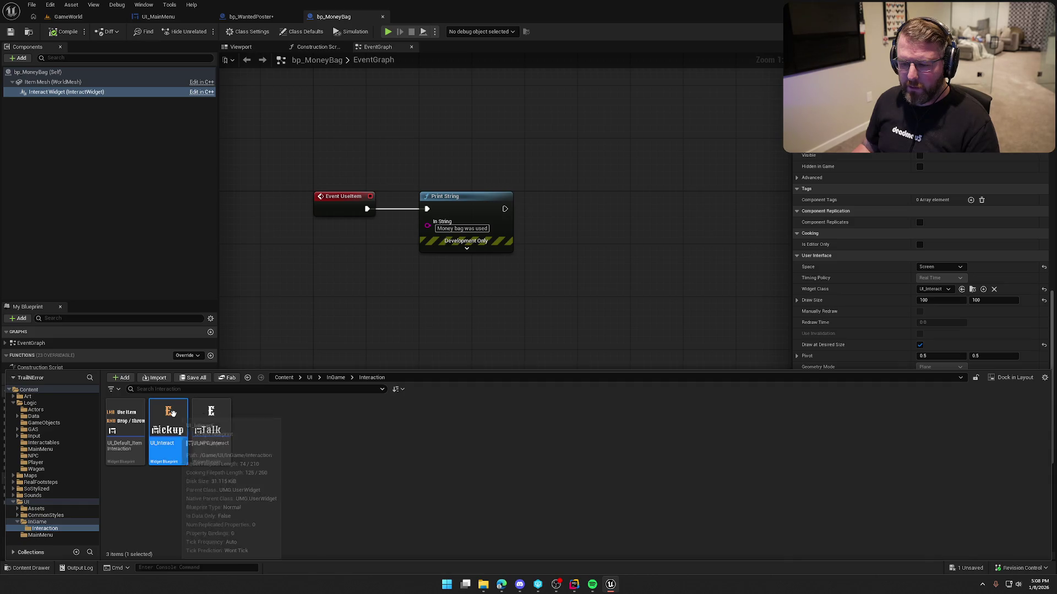
click(216, 419)
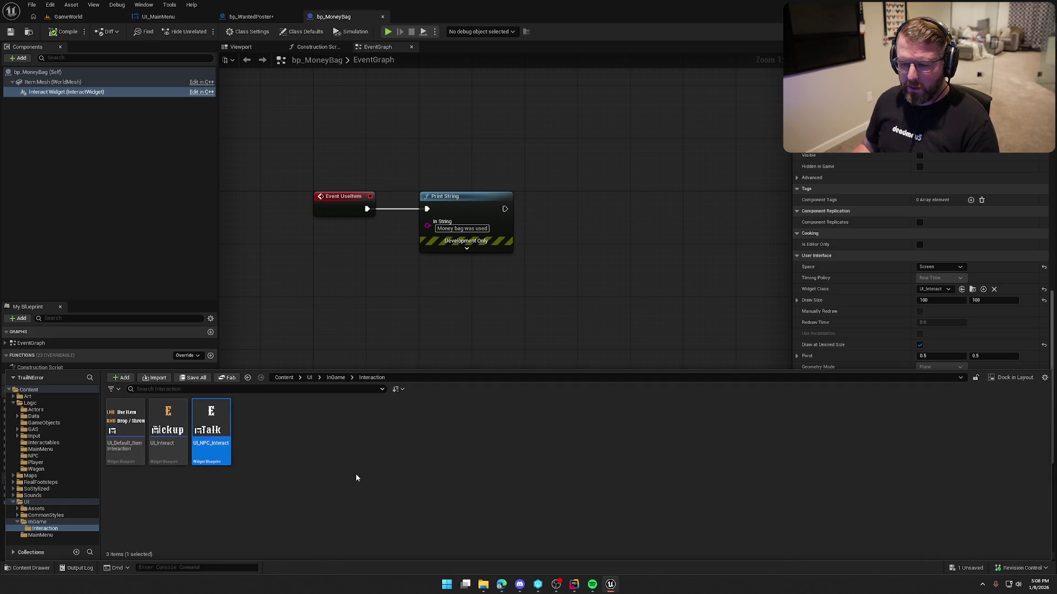
Duplicate UI_NPC_Interact as UI_Interact_Default
key(ctrl+d)
text(UI_)
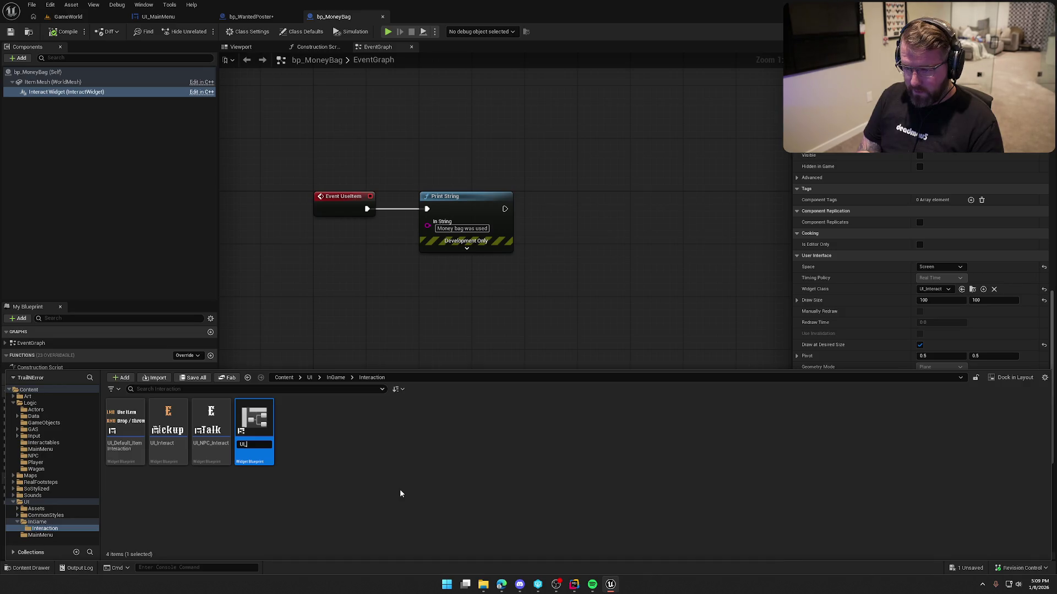
text(Inter)
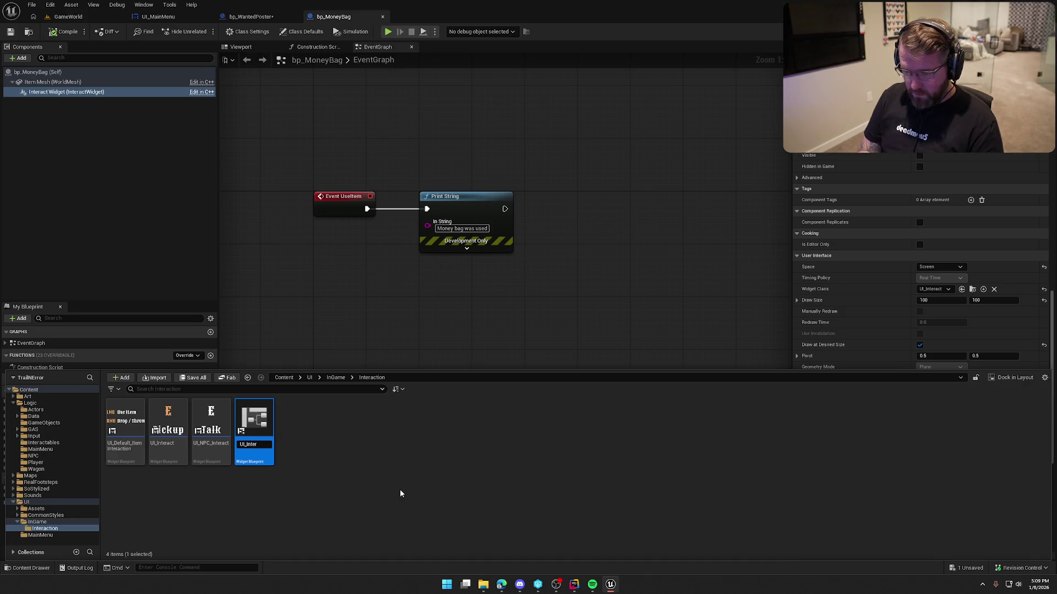
text(act_Default)
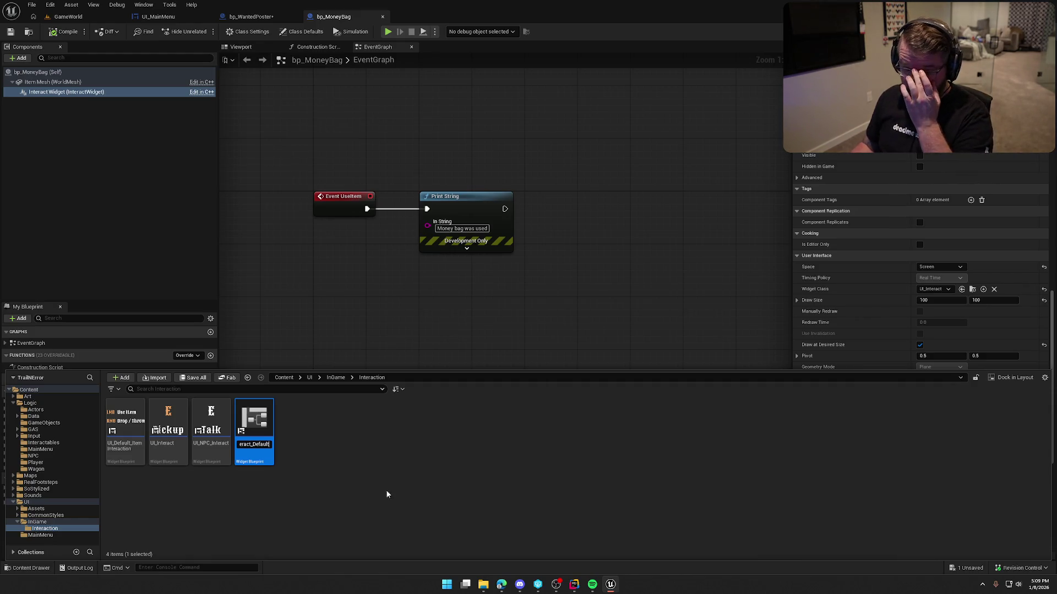
key(Return)
Rename UI_Interact to UI_Interact_Pickup, check it out, and open UI_Interact_Default
key(Left)
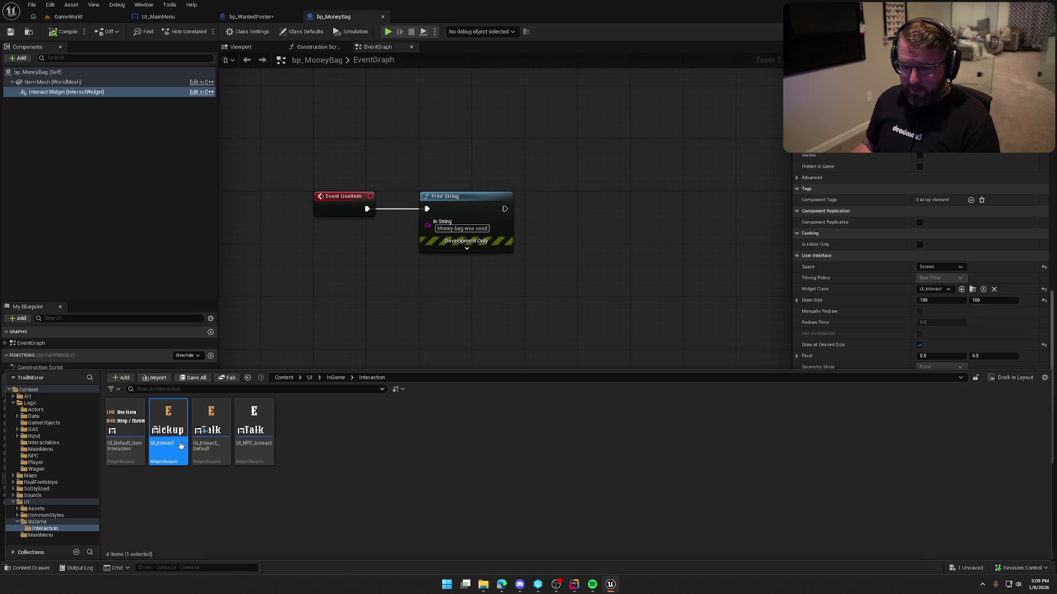
key(F2)
key(End)
text(Pickup)
key(Return)
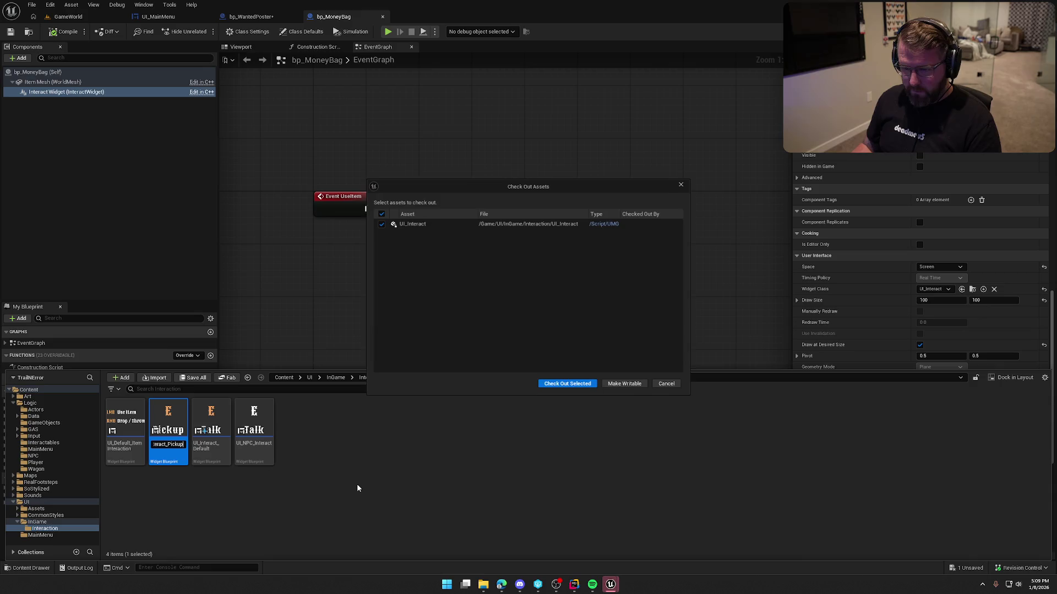
click(551, 384)
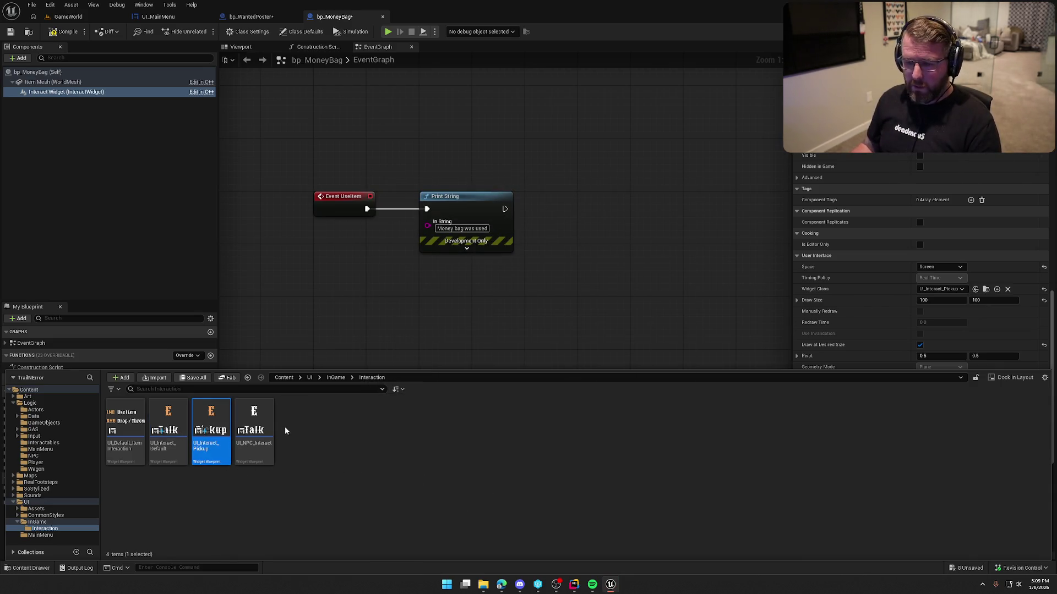
click(175, 421)
key(Return)
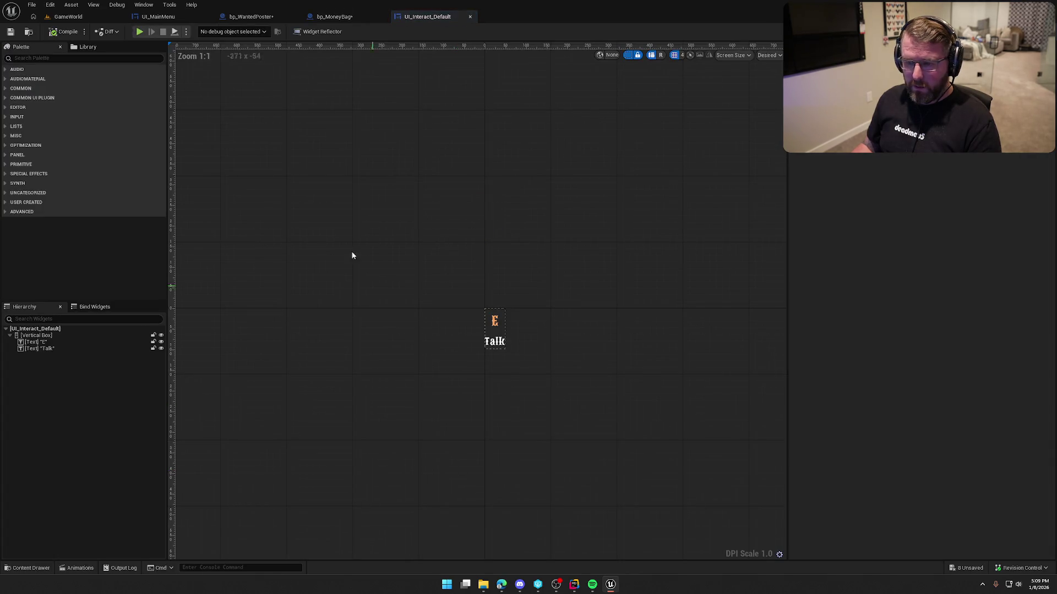
Change the copied 'Talk' label text to 'Interact' and save the widget
scroll(511, 347, up, 5)
click(474, 325)
click(941, 192)
text(Interact)
key(Return)
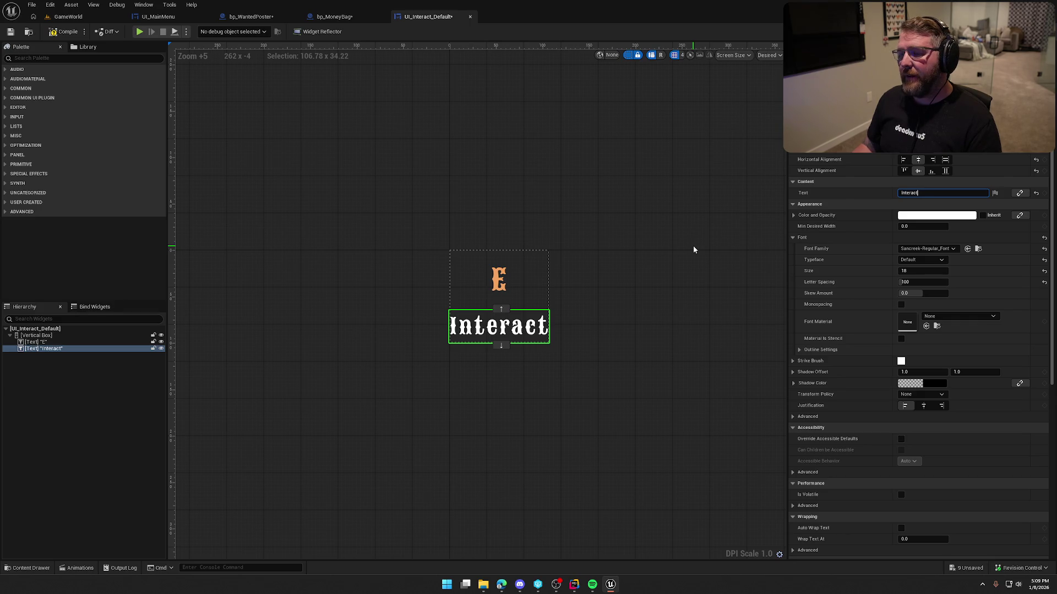
click(694, 250)
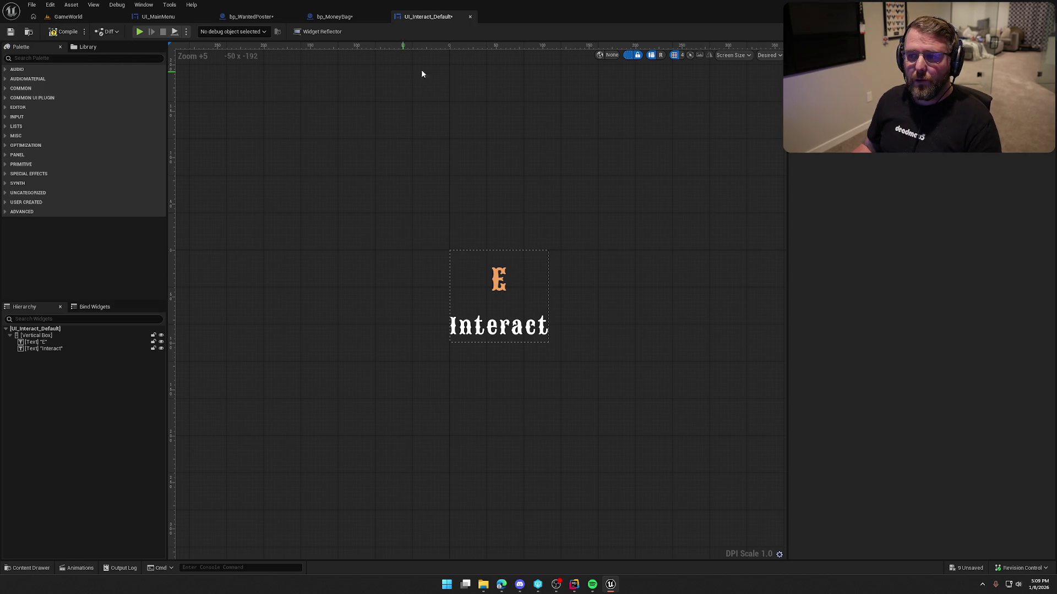
key(ctrl+s)
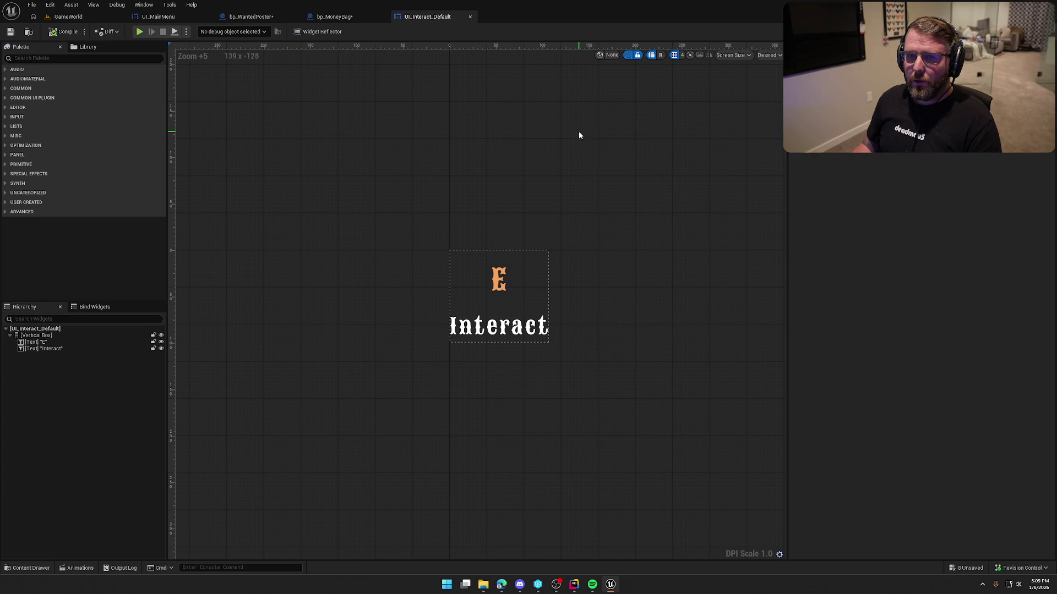
key(ctrl+space)
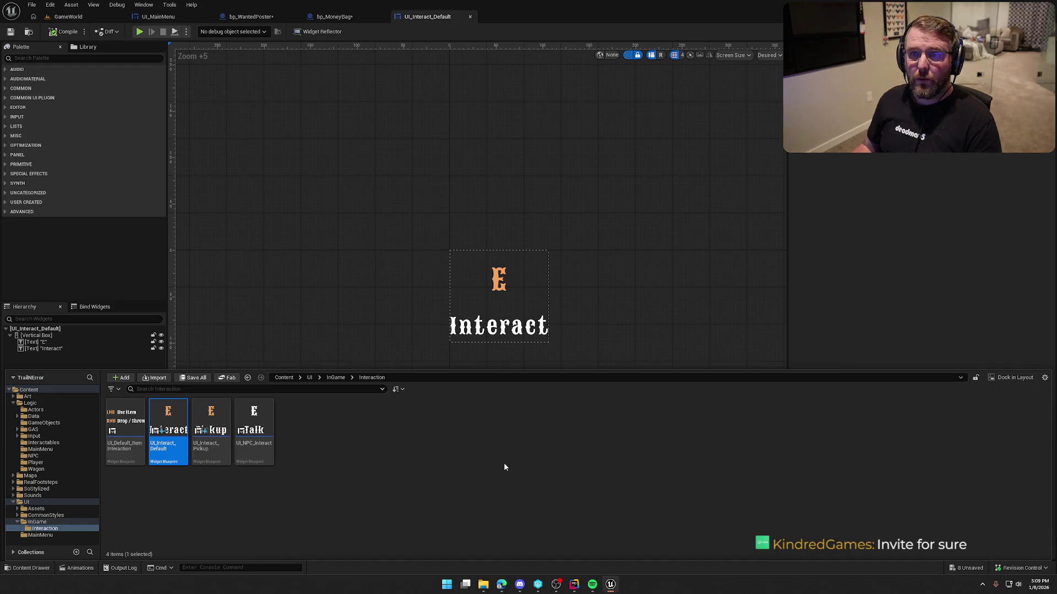
Duplicate UI_Interact_Default as UI_Interact_Invite and open it
key(ctrl+d)
key(End)
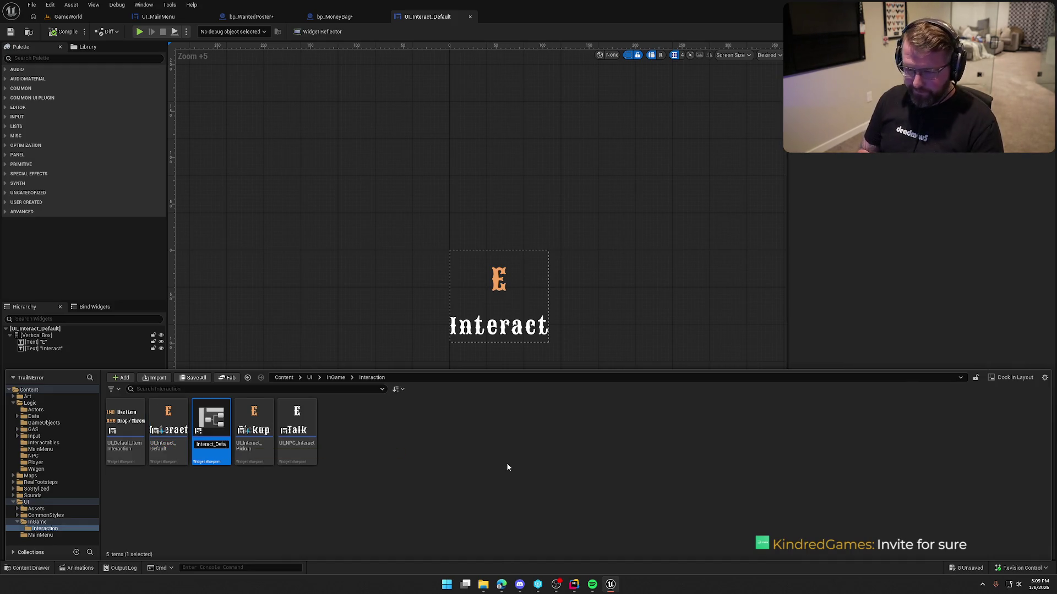
text(Invite)
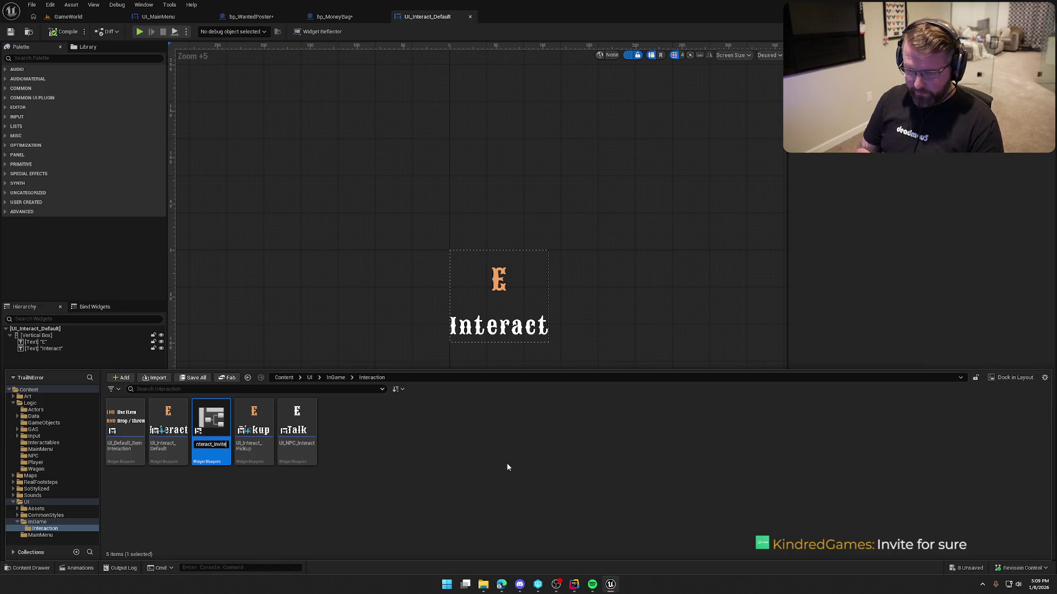
key(Return)
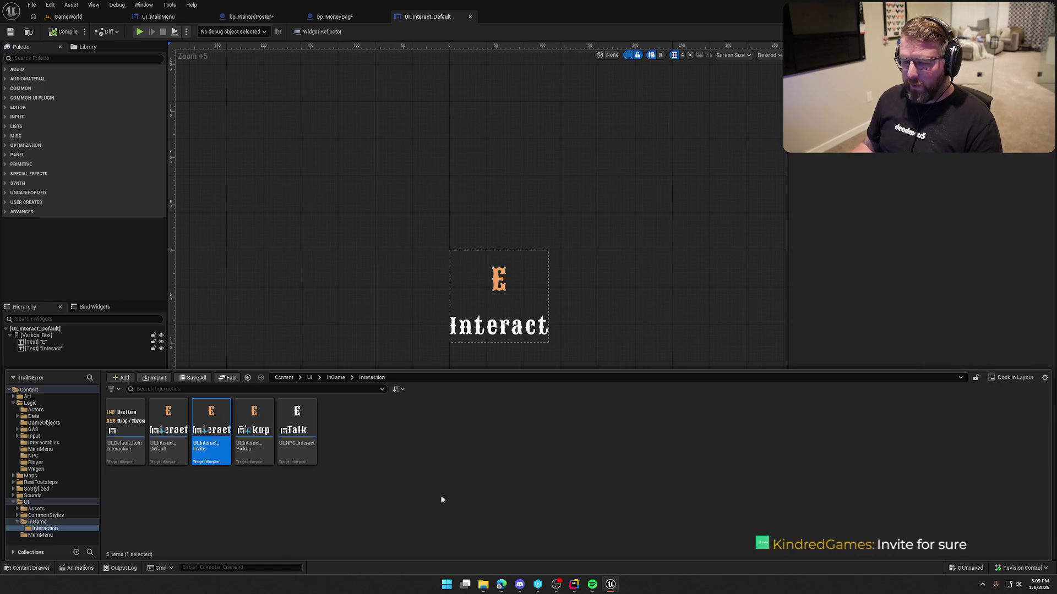
double_click(211, 424)
Set the label to centred two-line 'Invite / Friends', compile it, then compile bp_MoneyBag
click(500, 344)
click(930, 194)
text(Invite)
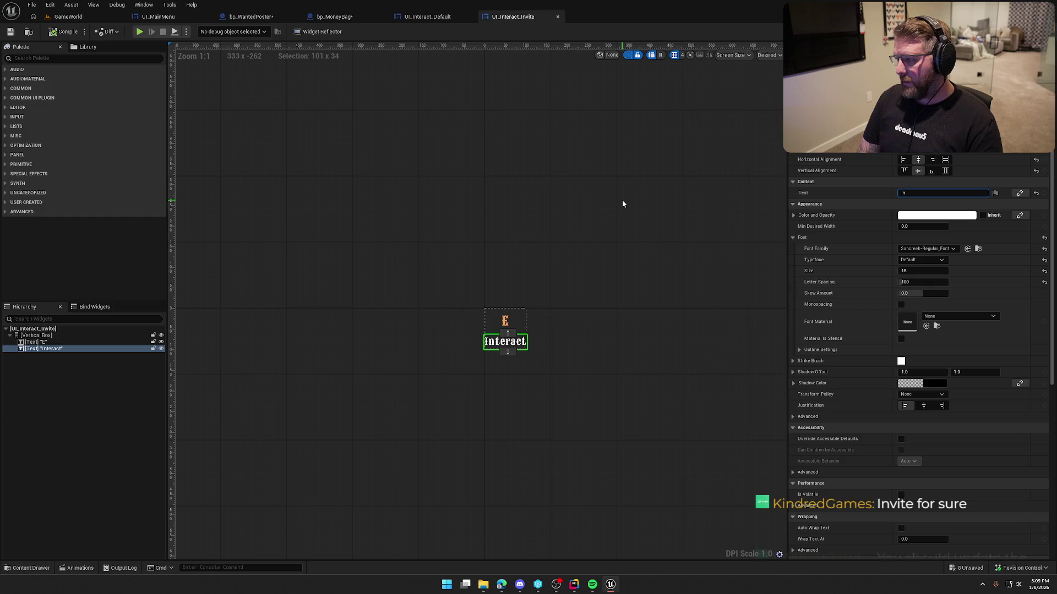
key(shift+Return)
text(Friends)
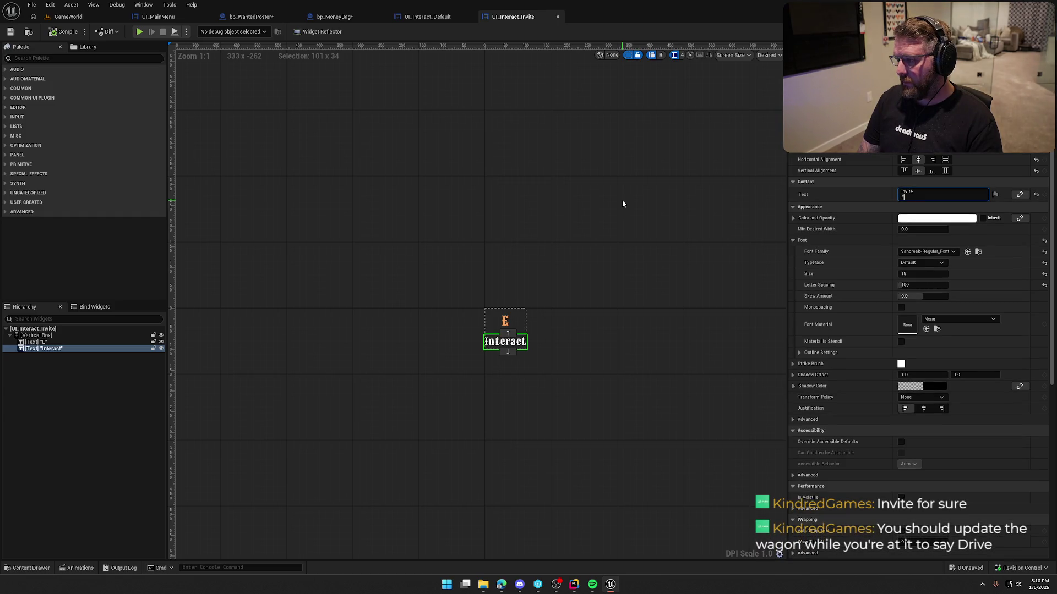
key(Return)
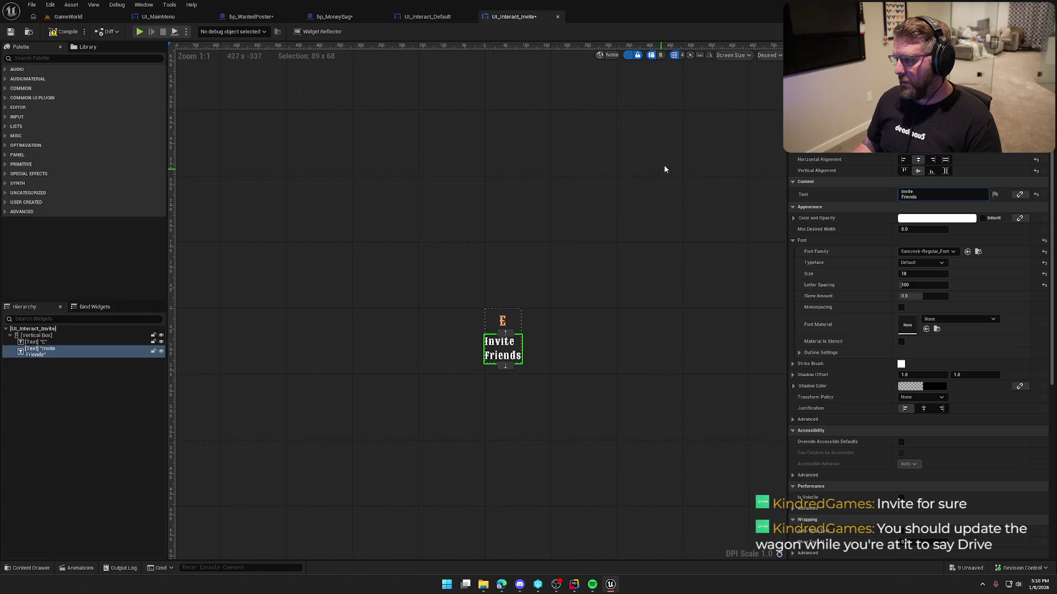
click(924, 409)
click(561, 303)
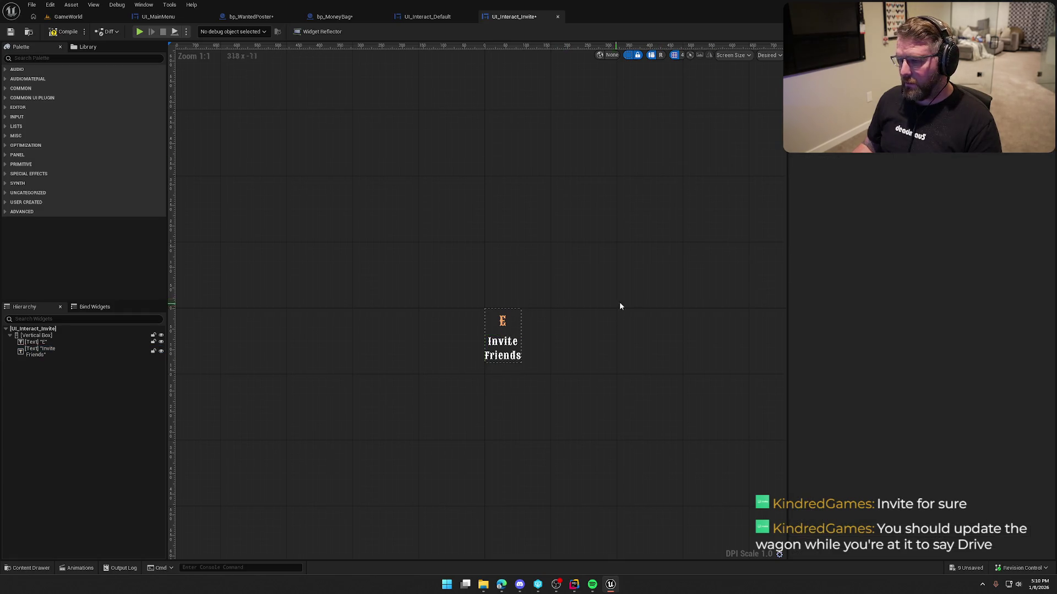
click(51, 30)
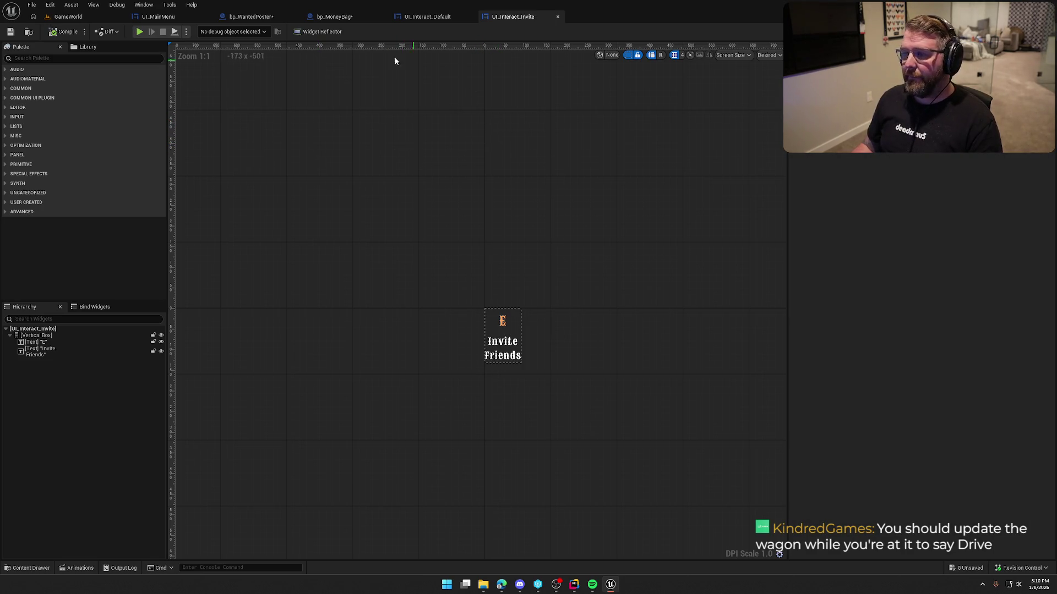
click(334, 17)
click(64, 31)
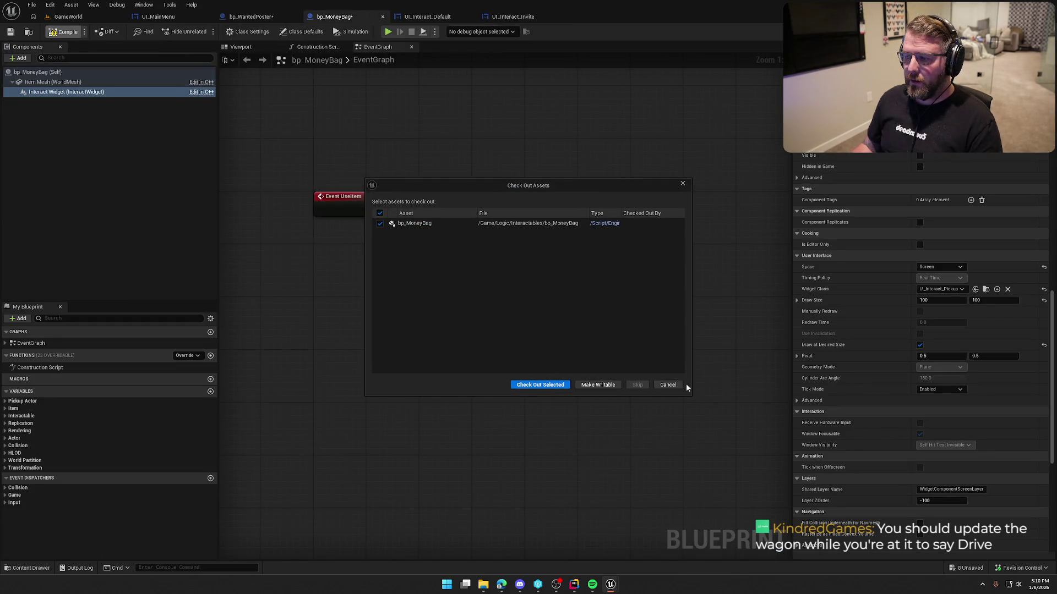
In bp_WantedPoster, set the interact widget class to UI_Interact_Invite, raise it above the poster, and save
click(669, 385)
click(382, 17)
click(263, 16)
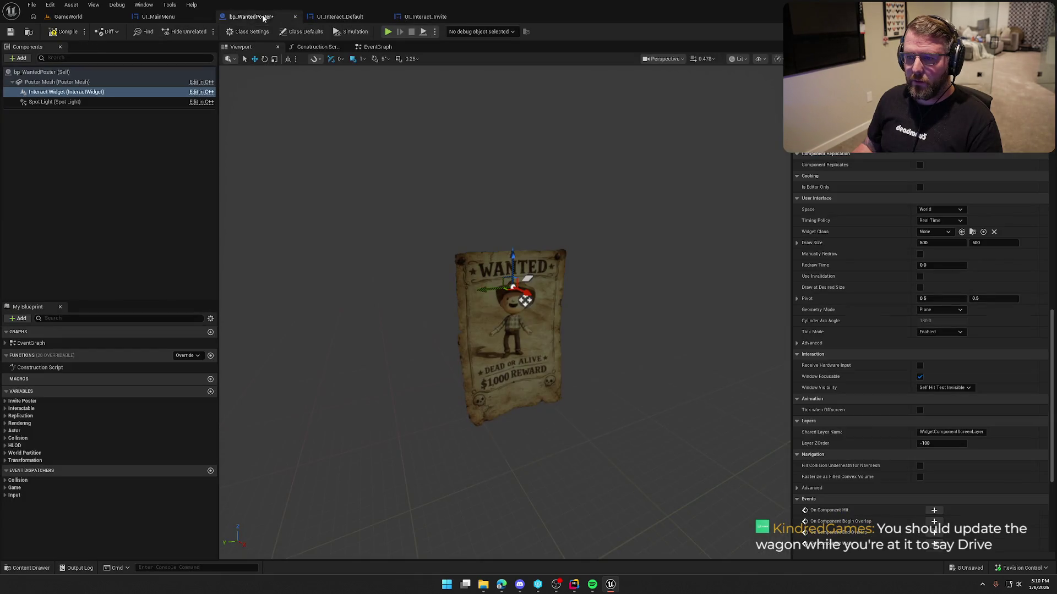
click(935, 233)
text(invite)
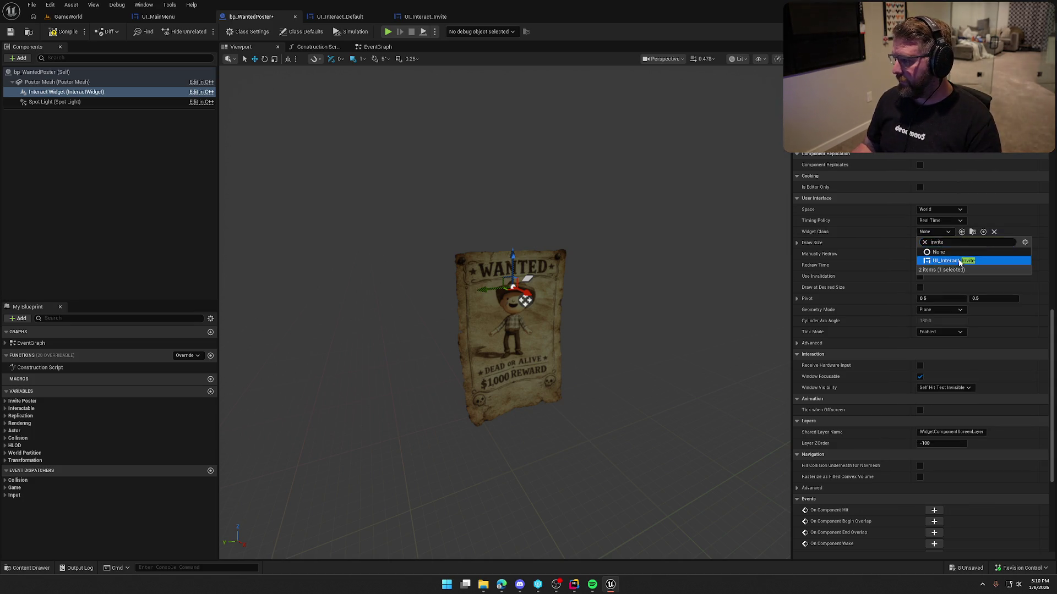
click(958, 260)
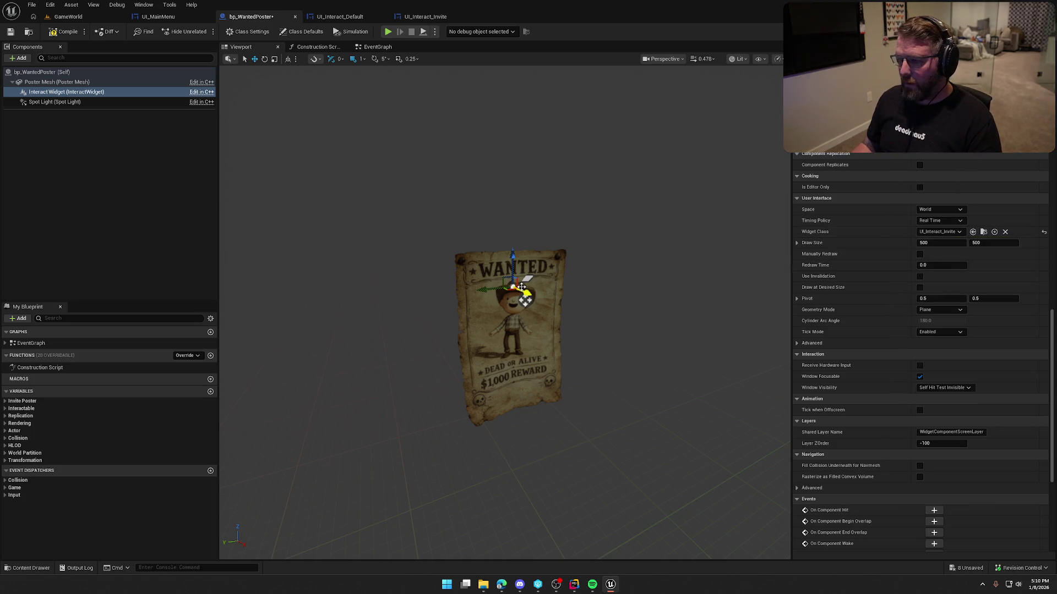
drag(513, 266, 505, 170)
click(10, 31)
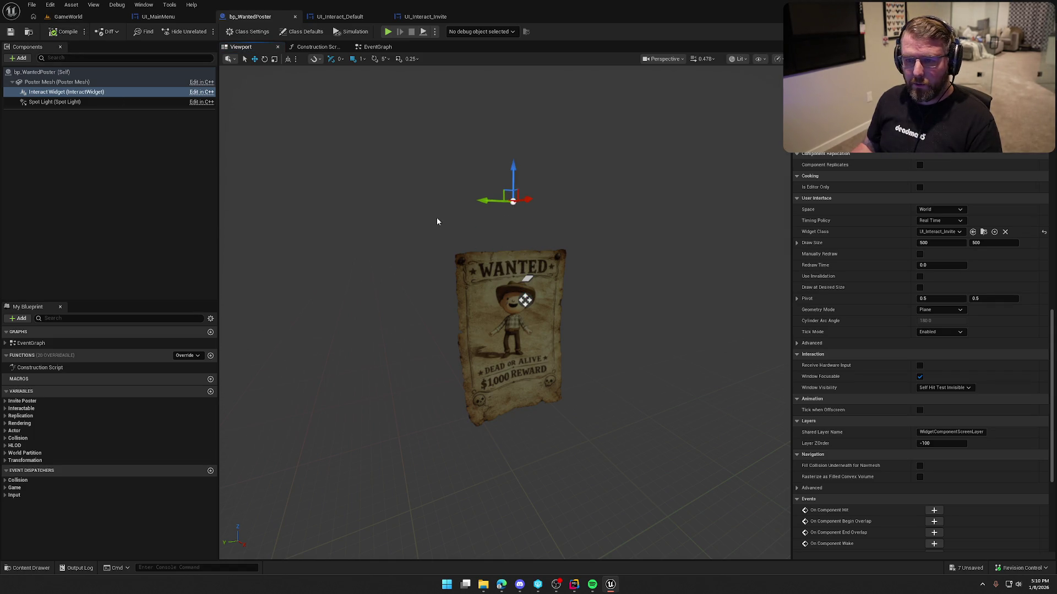
Select the spot light and rotate it to tilt toward the poster
click(55, 102)
mouse_move(452, 264)
mouse_down()
mouse_move(527, 268)
mouse_move(474, 331)
mouse_up()
key(e)
click(255, 60)
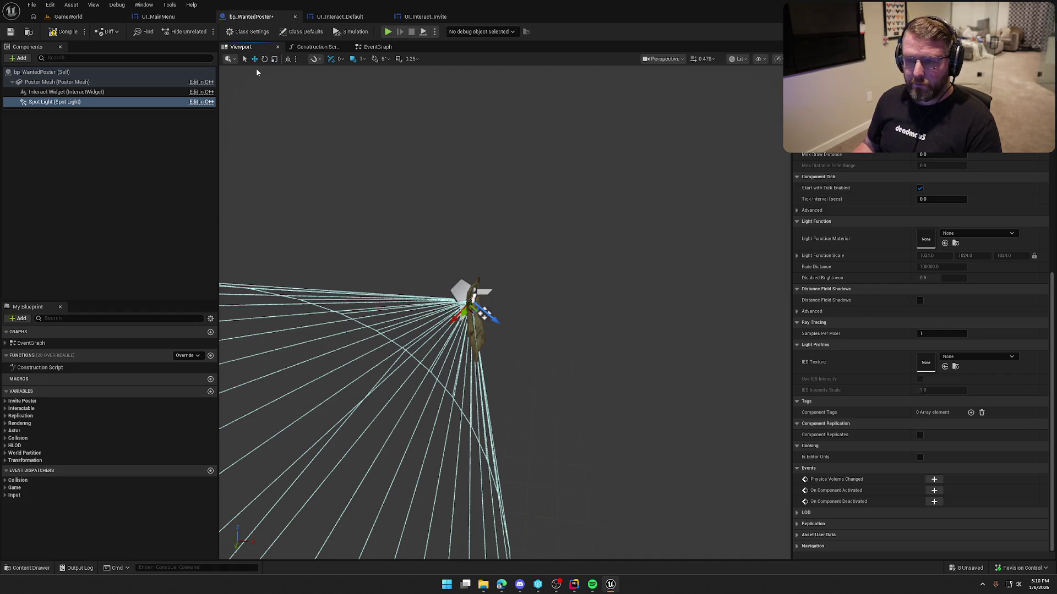
Position the spot light above the poster and set its attenuation radius to 200
click(288, 59)
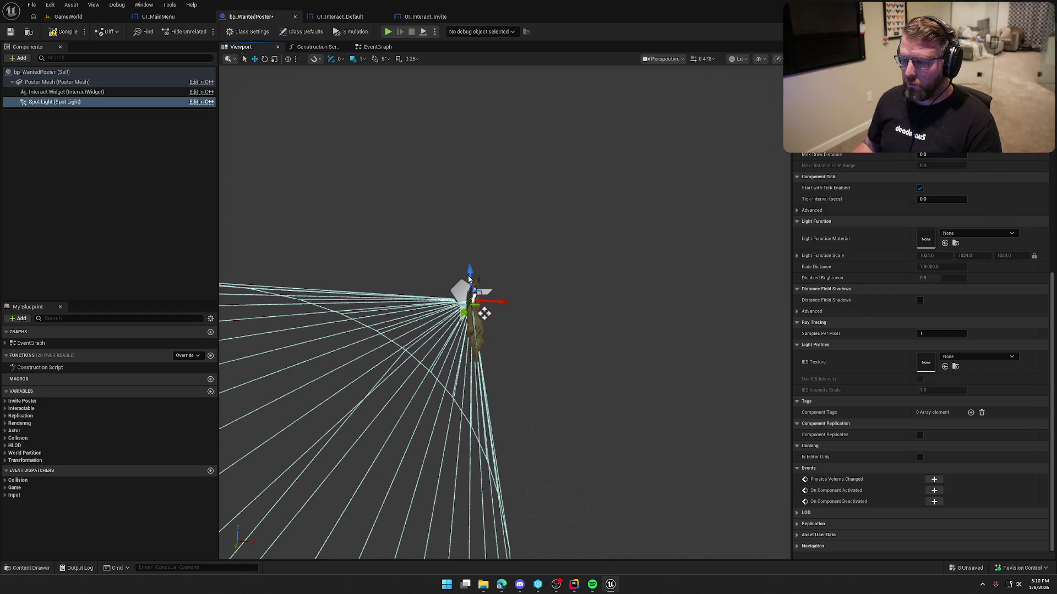
mouse_move(468, 279)
mouse_down()
mouse_move(468, 159)
mouse_move(490, 124)
mouse_move(665, 156)
mouse_move(769, 134)
mouse_up()
mouse_move(626, 168)
mouse_down()
mouse_move(613, 172)
mouse_move(612, 193)
mouse_move(577, 205)
mouse_move(611, 158)
mouse_move(475, 233)
mouse_move(545, 203)
mouse_move(601, 314)
mouse_move(608, 272)
mouse_up()
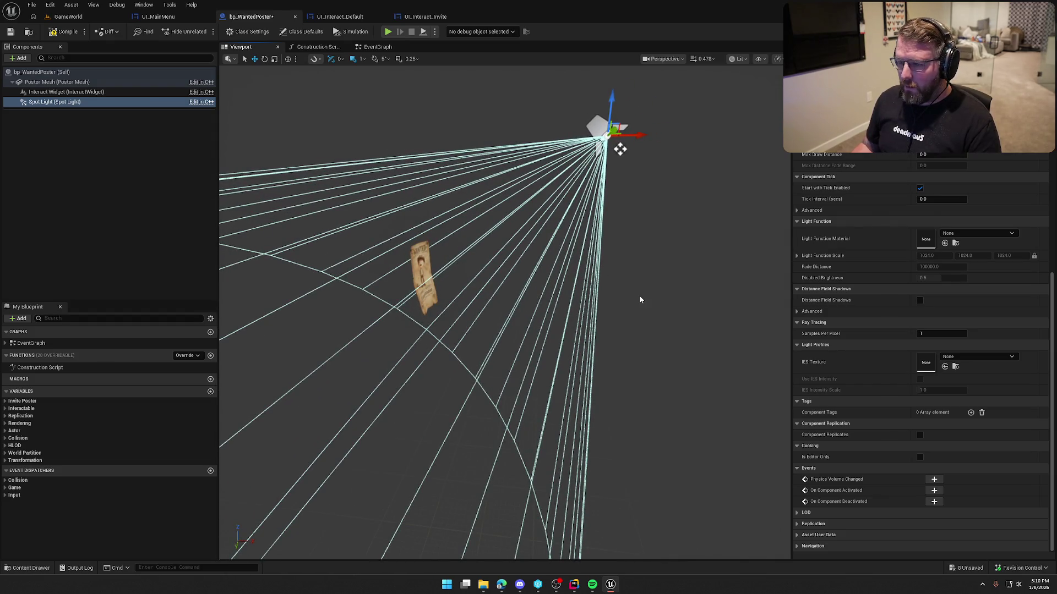
scroll(863, 259, up, 10)
click(944, 232)
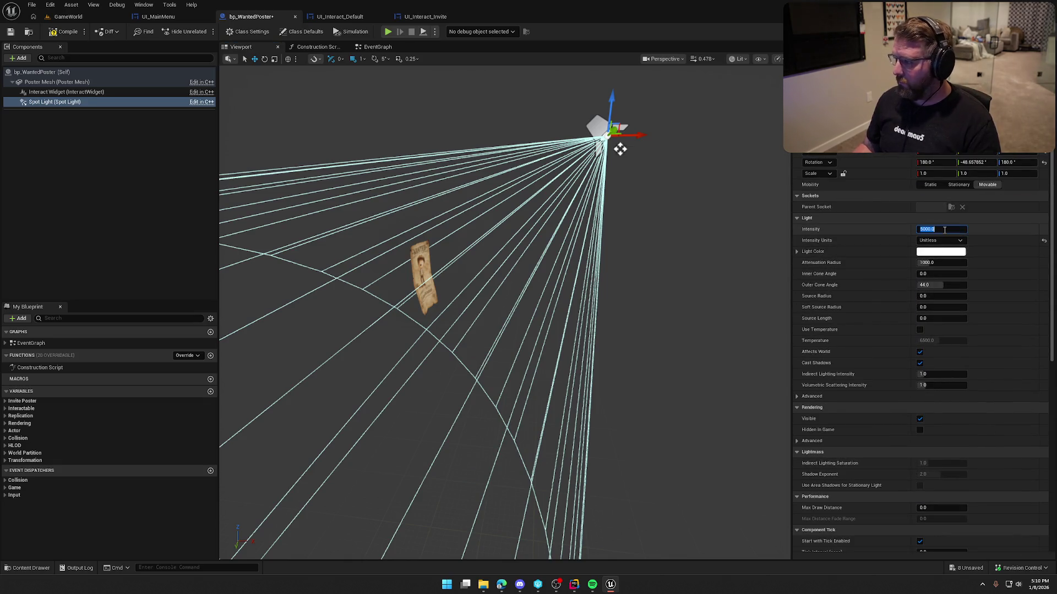
click(941, 263)
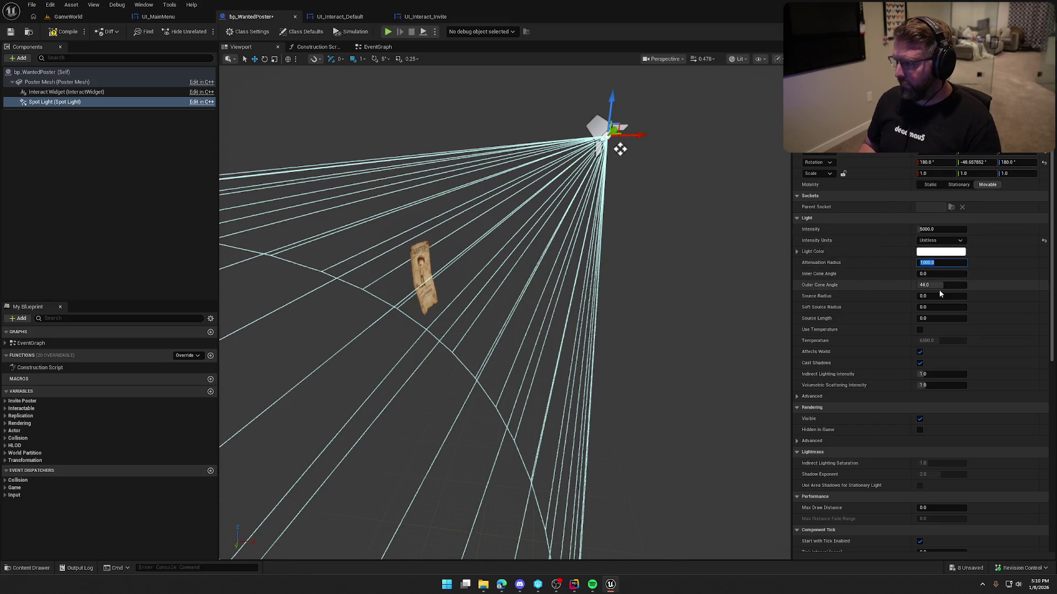
text(1)
key(BackSpace)
text(200)
key(Return)
mouse_move(620, 149)
mouse_down()
mouse_move(540, 212)
mouse_move(565, 170)
mouse_move(618, 278)
mouse_up()
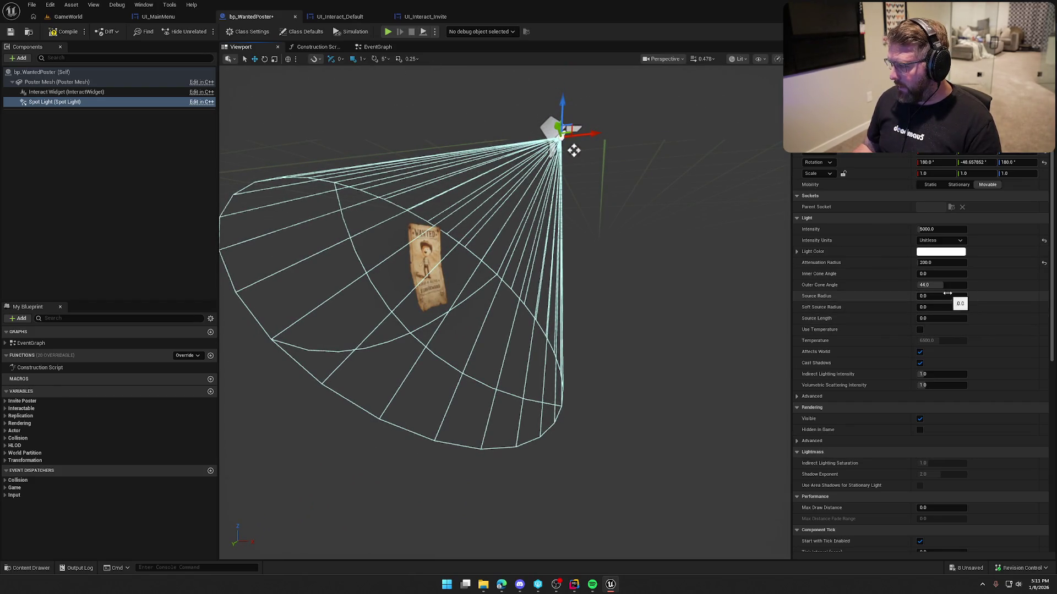
Set the spot light's inner cone angle to 20 and outer cone angle to 45
drag(930, 274, 960, 274)
text(20)
key(Return)
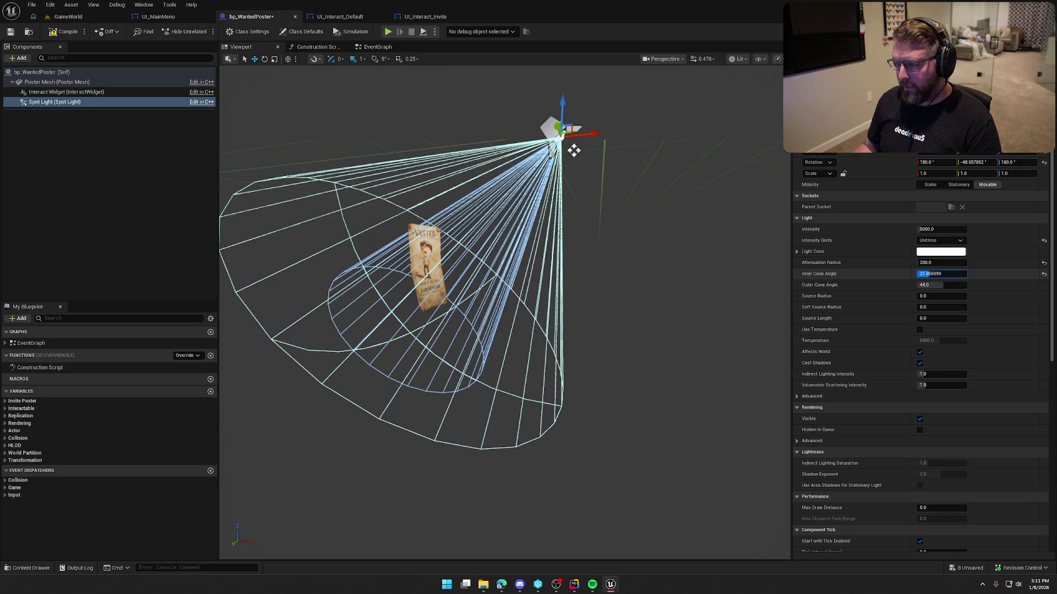
key(Tab)
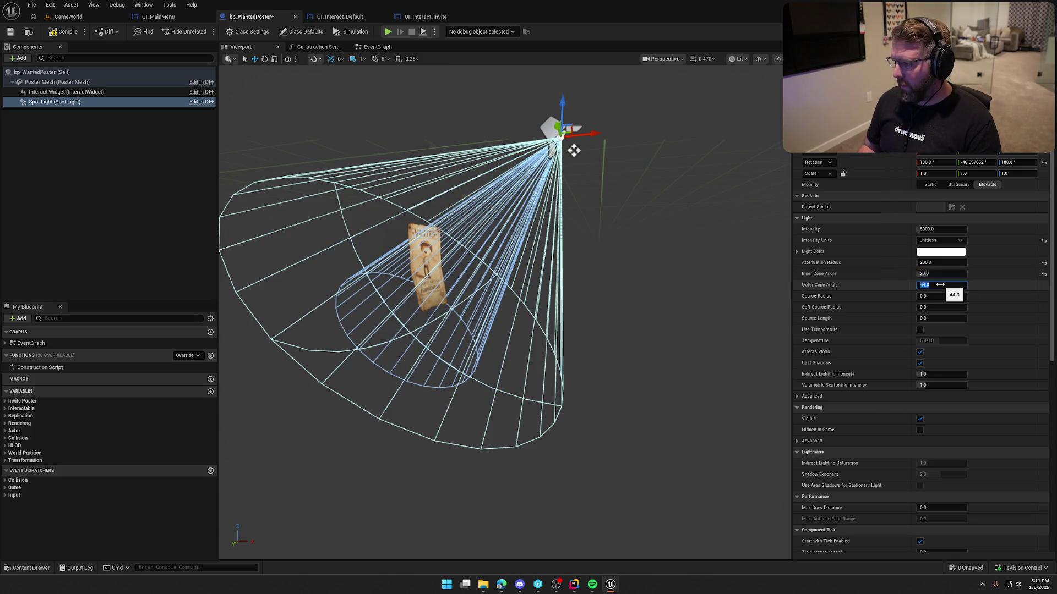
text(45)
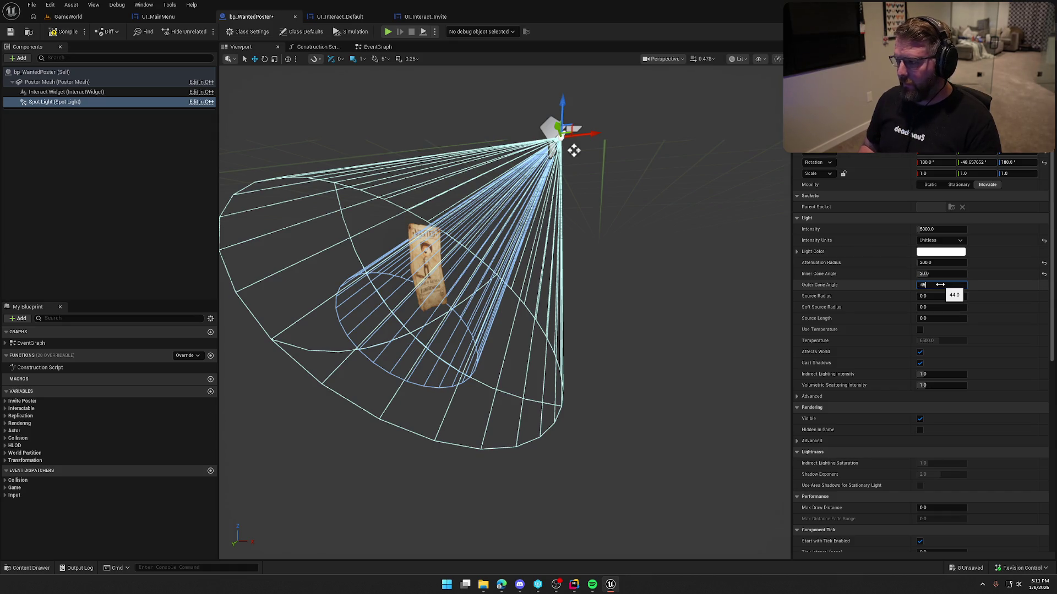
key(Return)
Set the source radius to 20 and volumetric scattering intensity to 0
click(943, 296)
text(20)
key(Return)
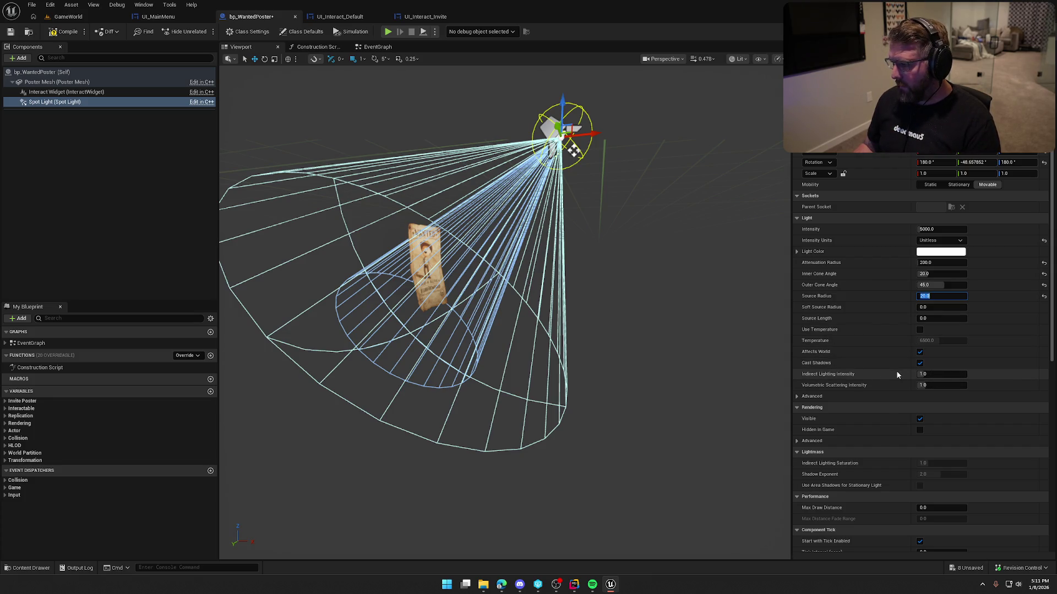
click(927, 385)
text(0)
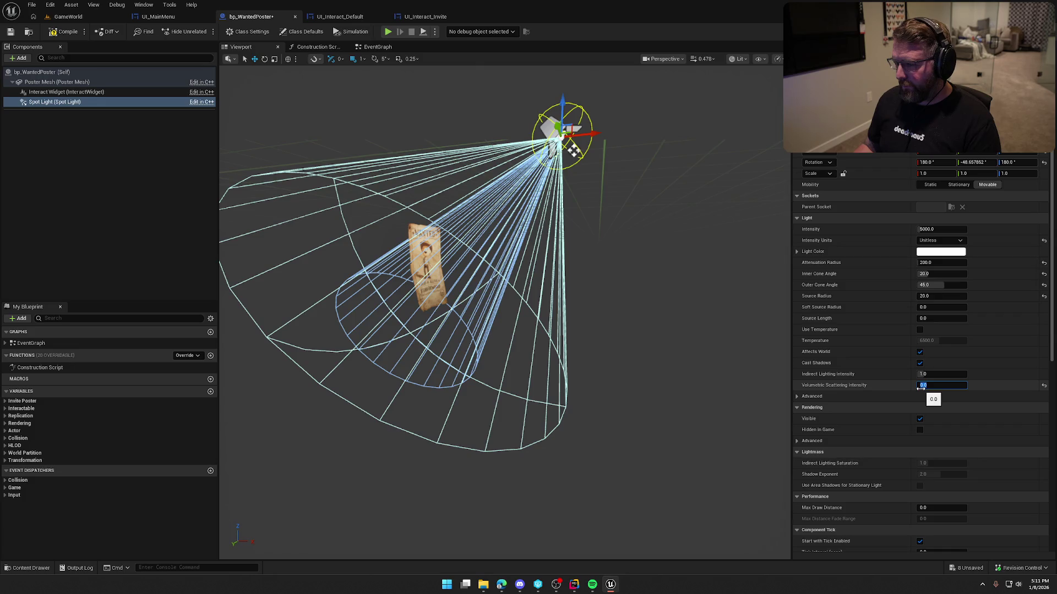
mouse_move(611, 269)
mouse_down()
mouse_move(556, 221)
mouse_move(584, 192)
mouse_move(606, 242)
mouse_move(655, 302)
mouse_move(550, 264)
mouse_move(406, 236)
mouse_move(385, 187)
mouse_move(571, 327)
mouse_up()
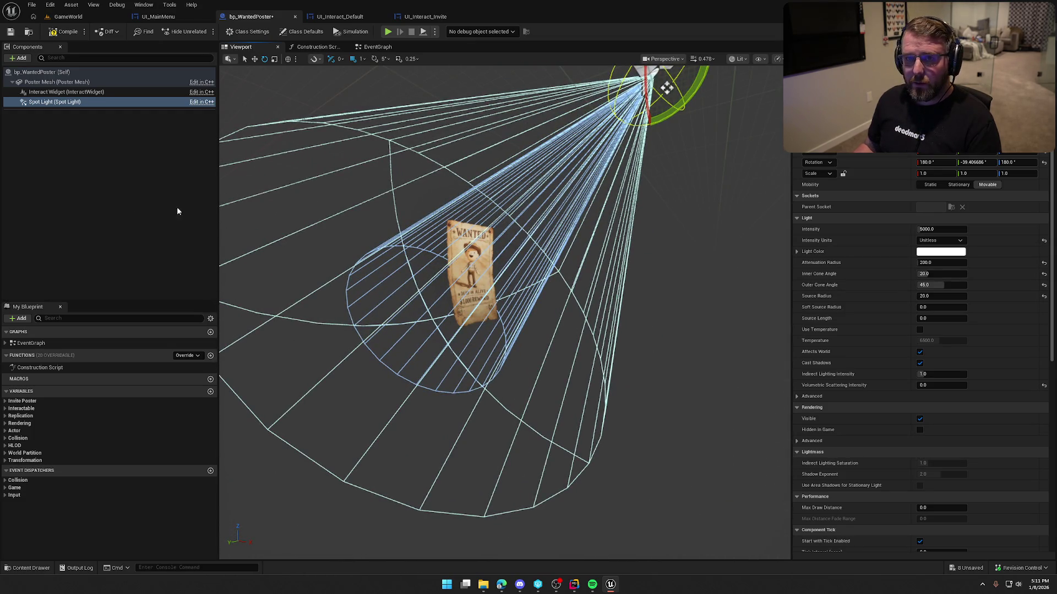
Save the blueprint and switch the spot light to lighting channel 1 only, disabling channel 0
click(63, 32)
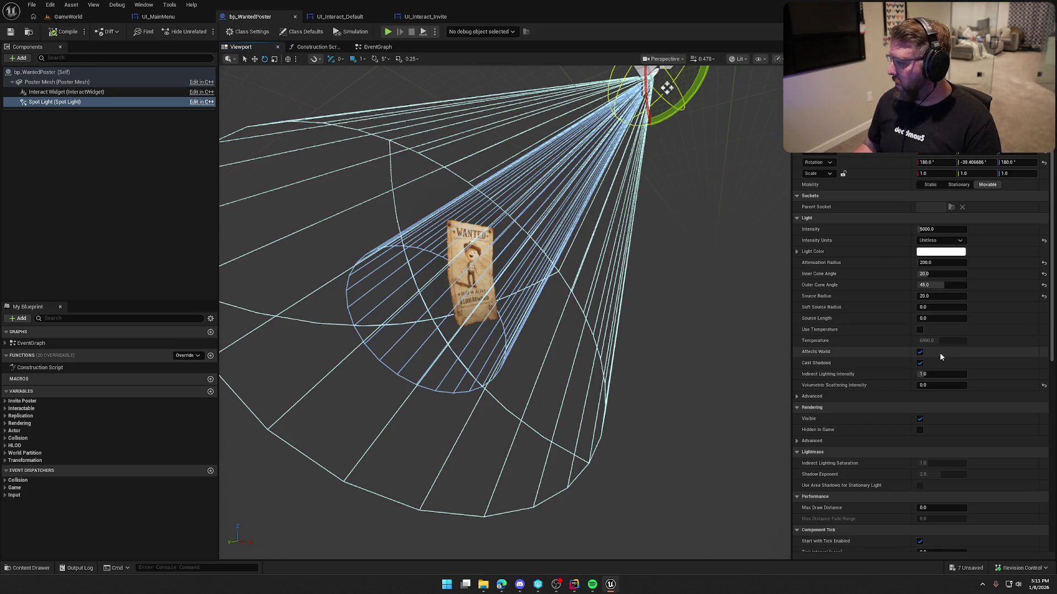
scroll(936, 358, down, 3)
scroll(885, 374, down, 4)
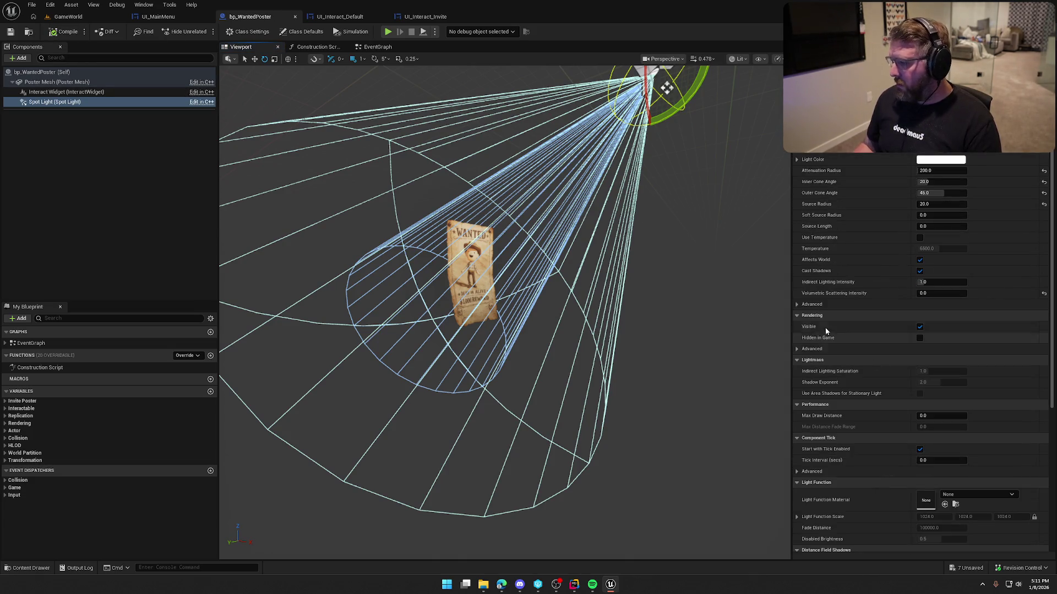
click(796, 305)
click(931, 527)
click(920, 528)
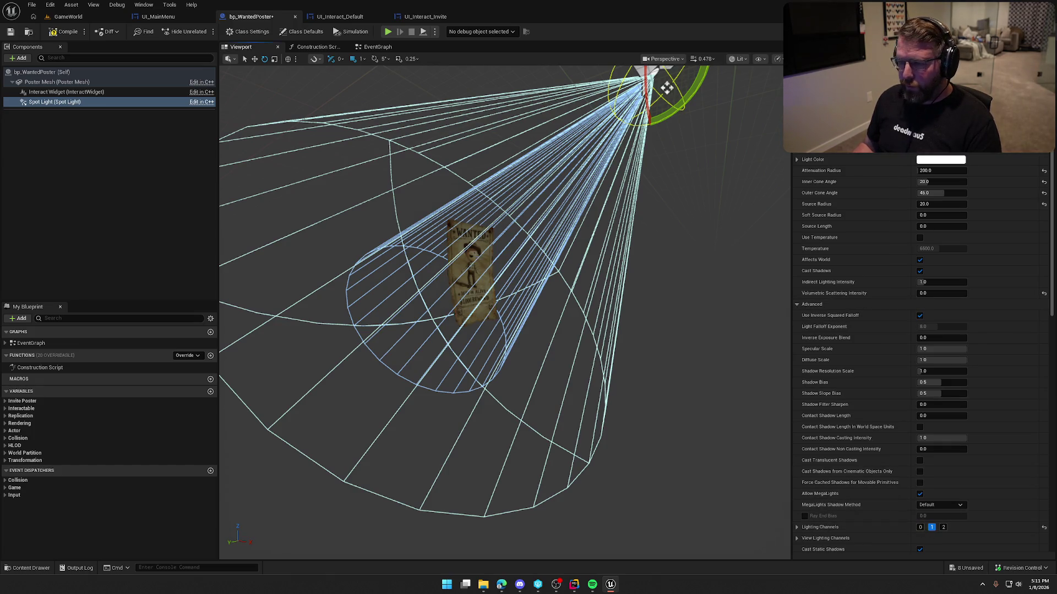
Enable lighting channel 1 on the poster mesh, then return to the GameWorld level
click(472, 257)
scroll(865, 320, up, 1)
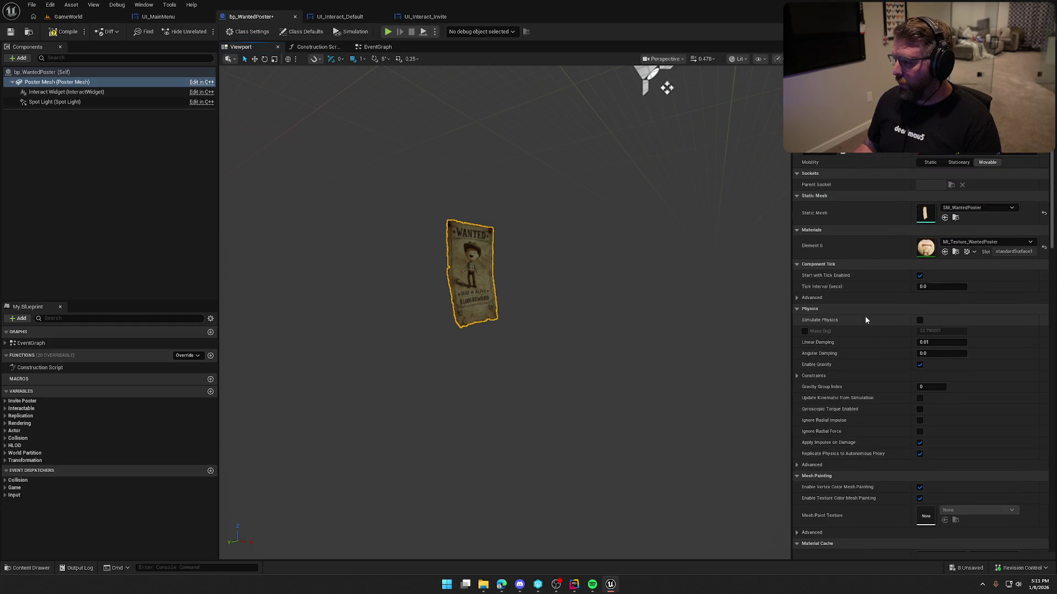
scroll(920, 495, down, 10)
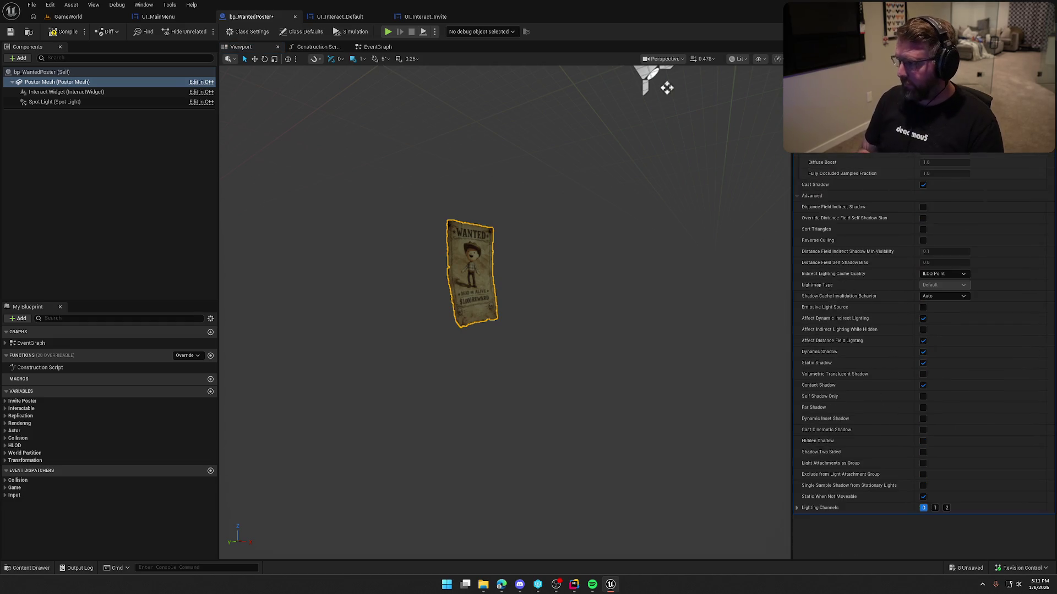
click(934, 507)
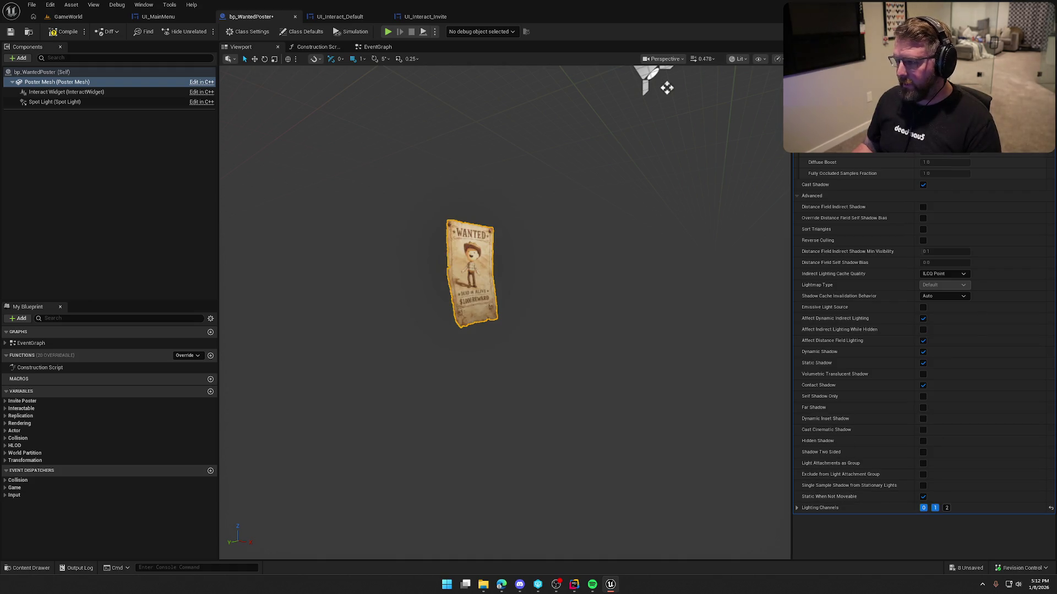
scroll(924, 353, up, 10)
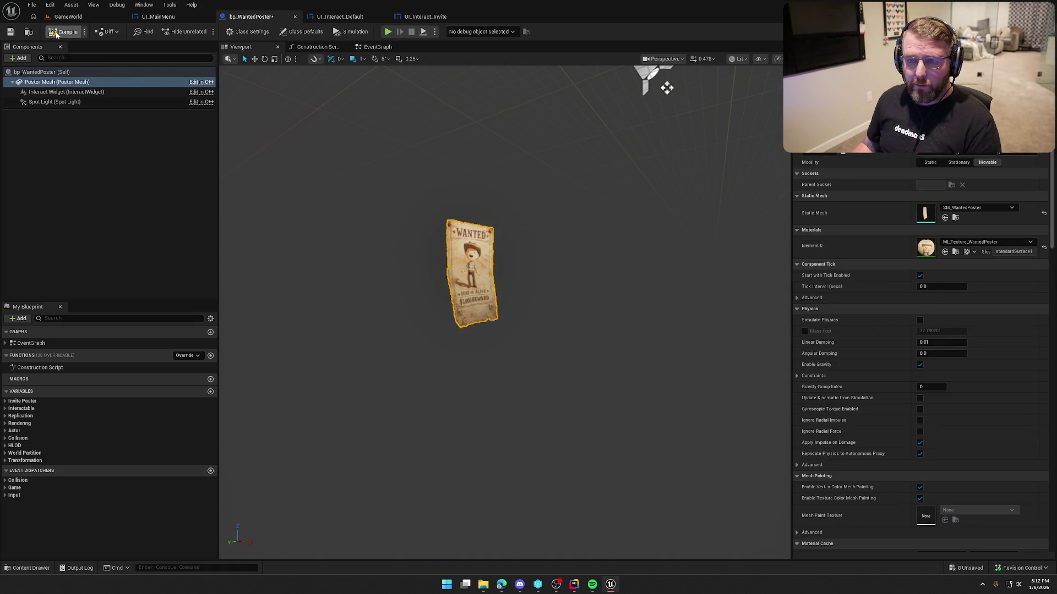
drag(281, 245, 280, 245)
drag(360, 229, 361, 229)
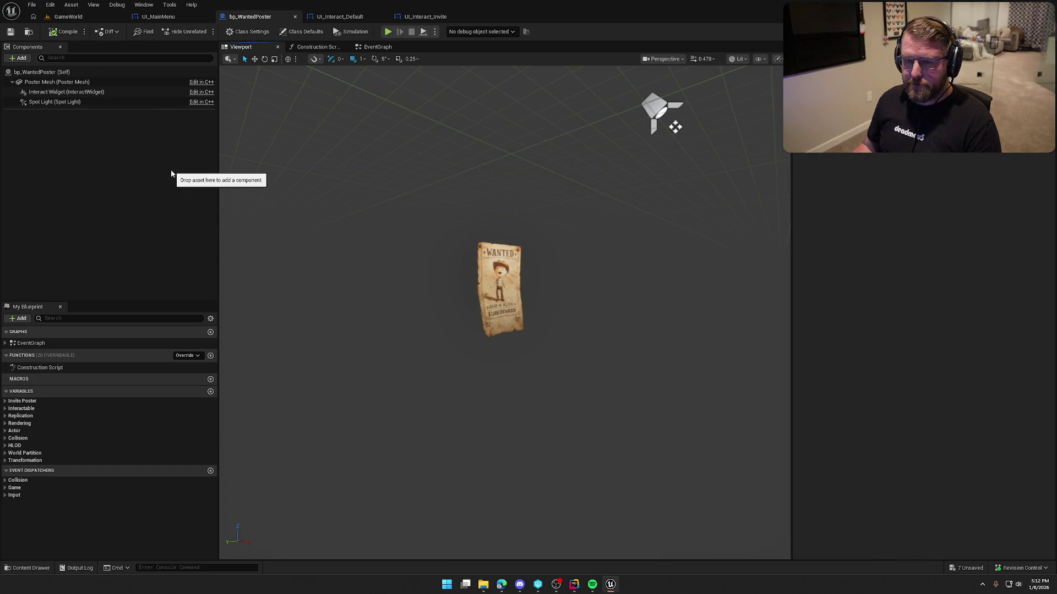
click(68, 16)
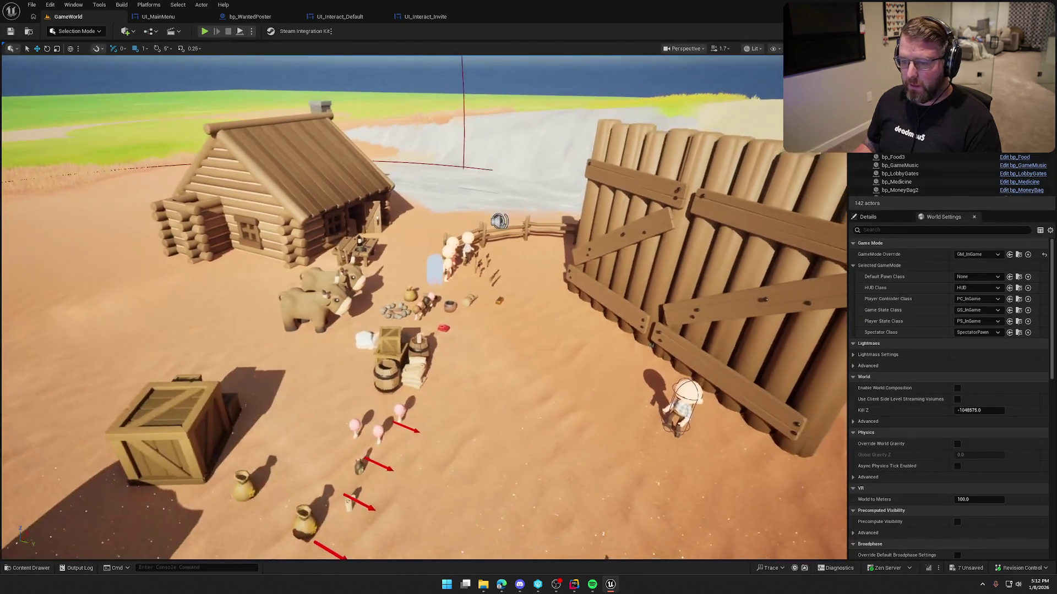
Duplicate UI_Interact_Invite, name the copy UI_Interact_Drive, and open it in the widget editor
drag(424, 308, 423, 308)
drag(439, 389, 439, 389)
key(ctrl+space)
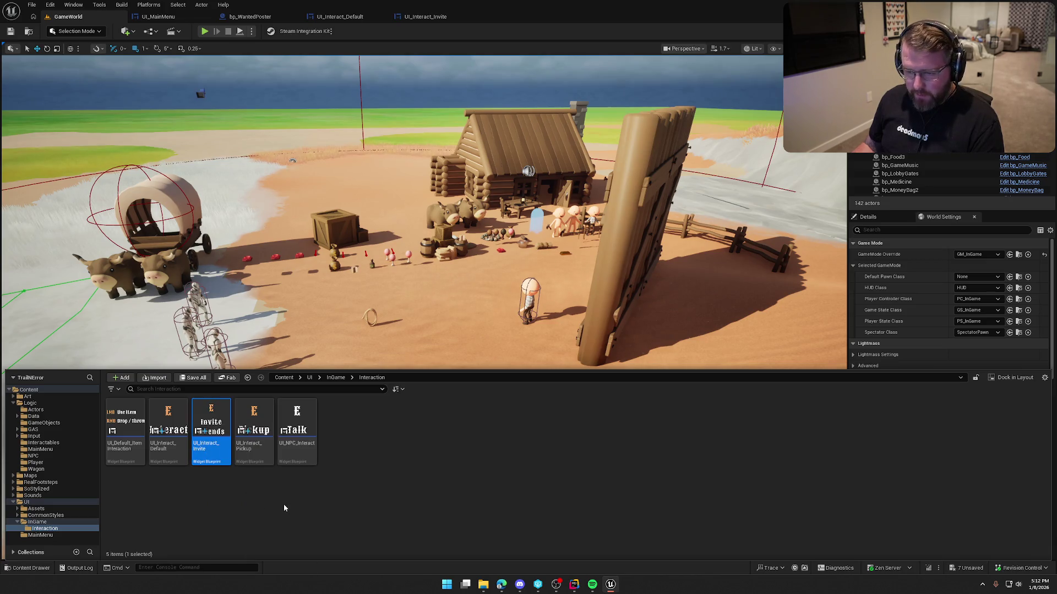
key(ctrl+d)
key(BackSpace)
key(BackSpace)
text(Drive)
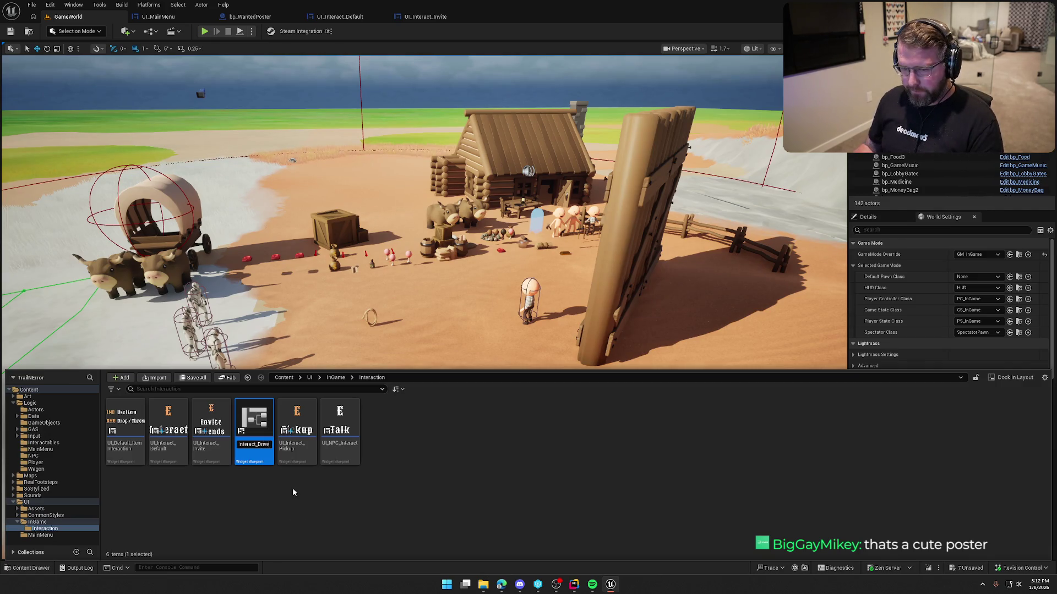
key(Return)
double_click(217, 424)
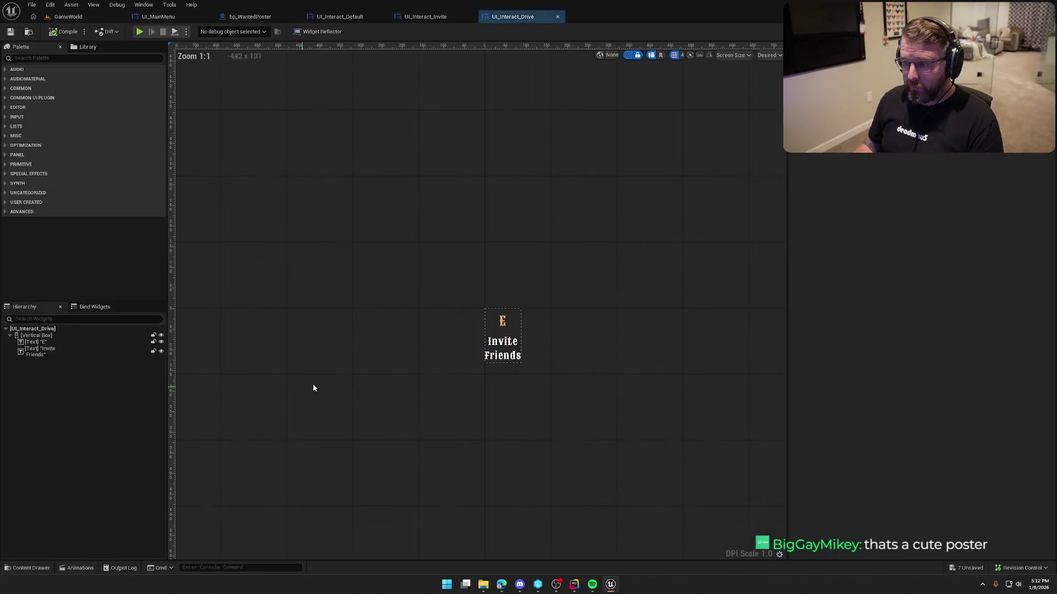
Replace the 'Invite Friends' label with 'Drive' and save UI_Interact_Drive
click(502, 348)
click(914, 193)
text(Drive)
key(Return)
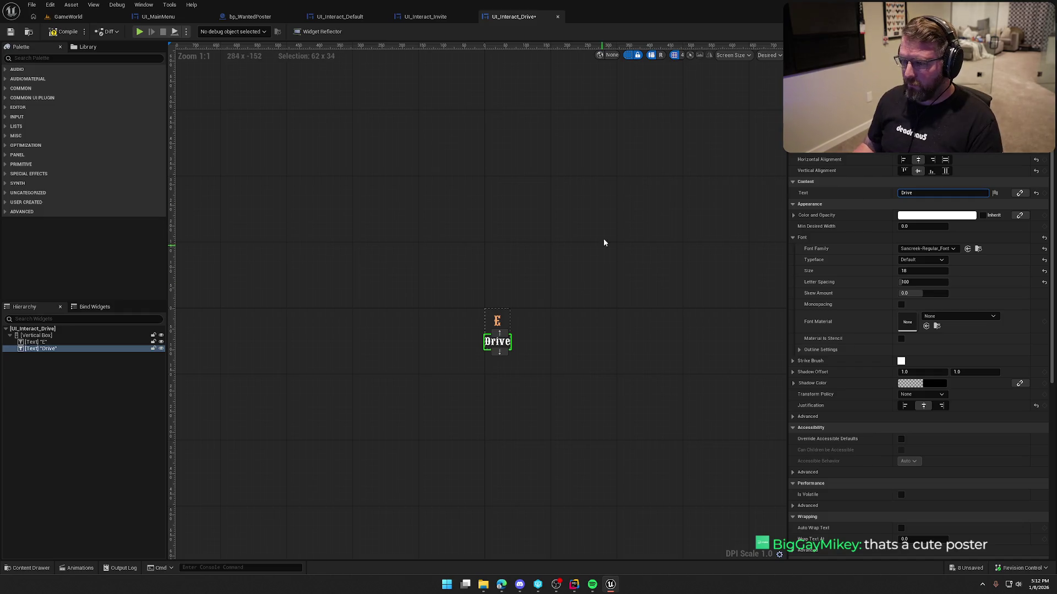
click(602, 255)
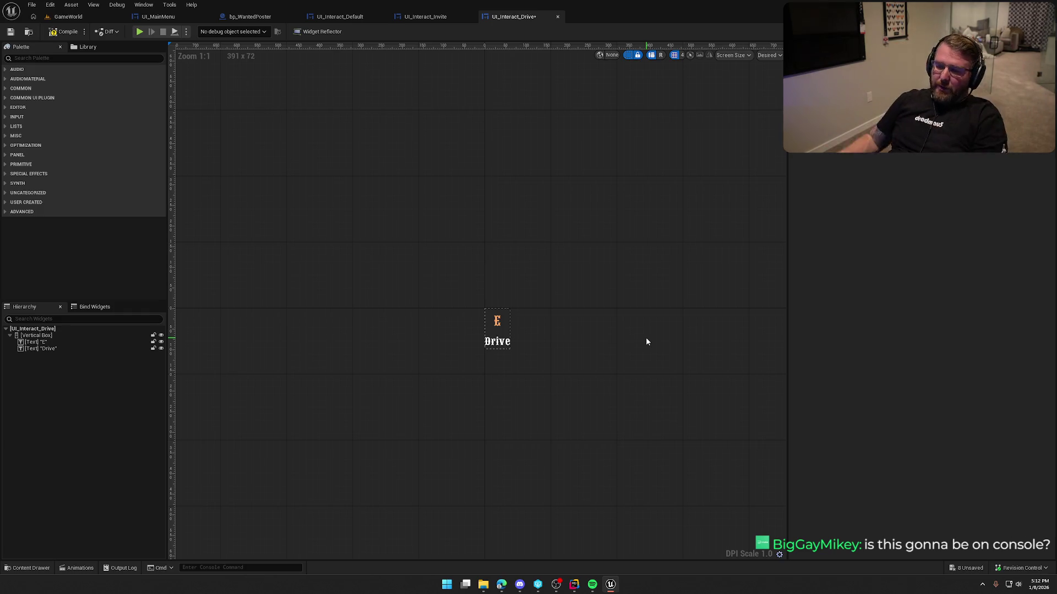
key(ctrl+s)
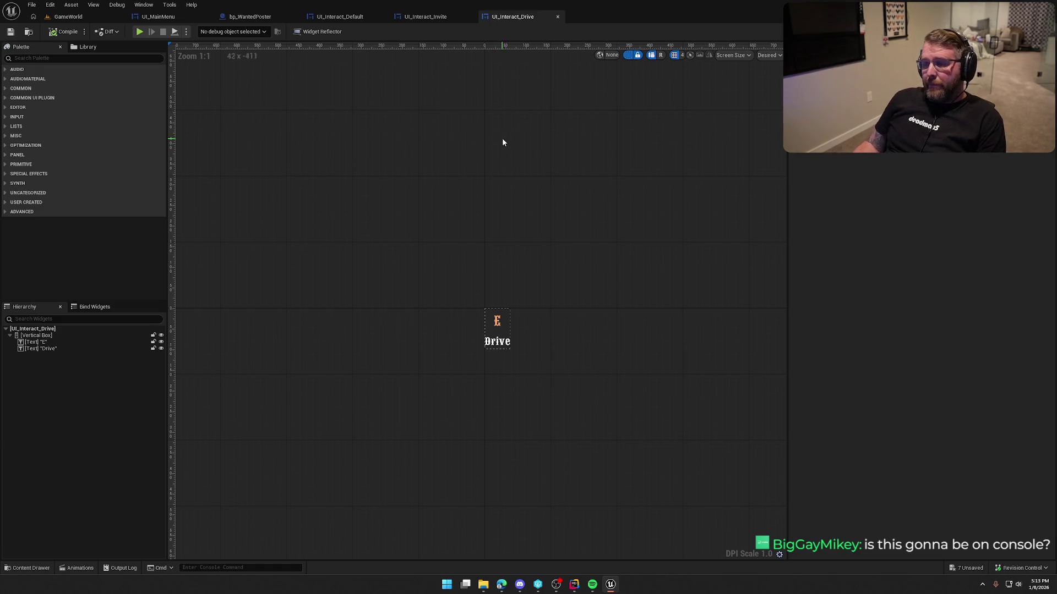
click(68, 16)
Select the covered wagon in the level and open its bp_WagonDriver blueprint
drag(464, 210, 491, 206)
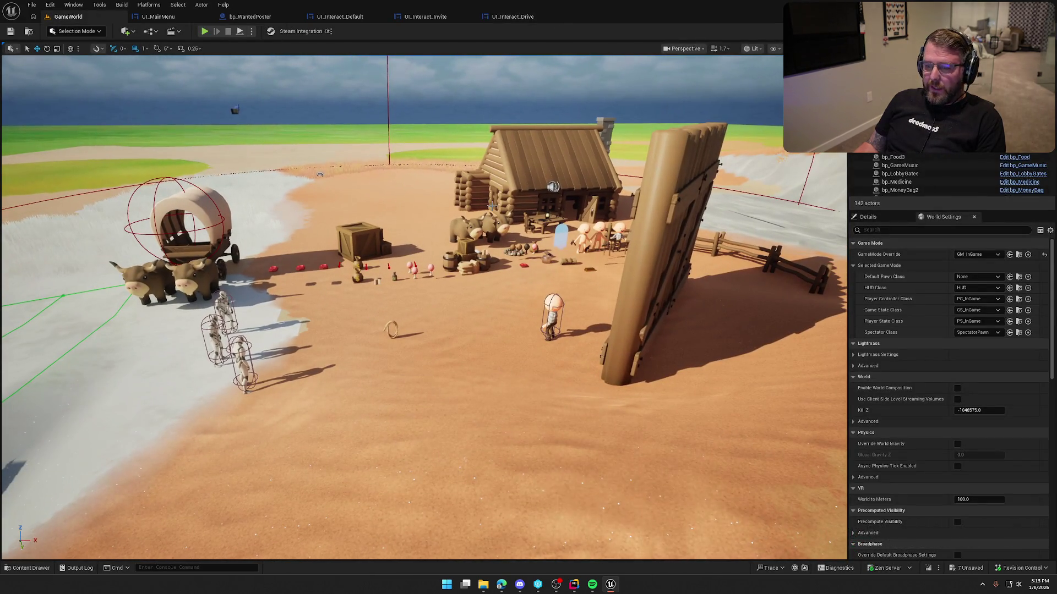
click(179, 229)
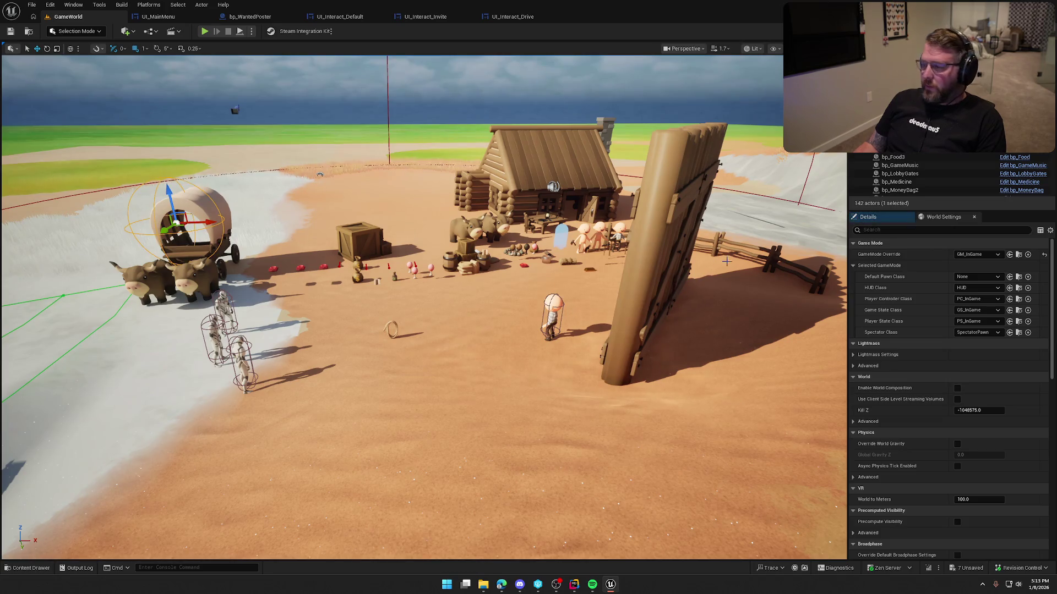
click(868, 217)
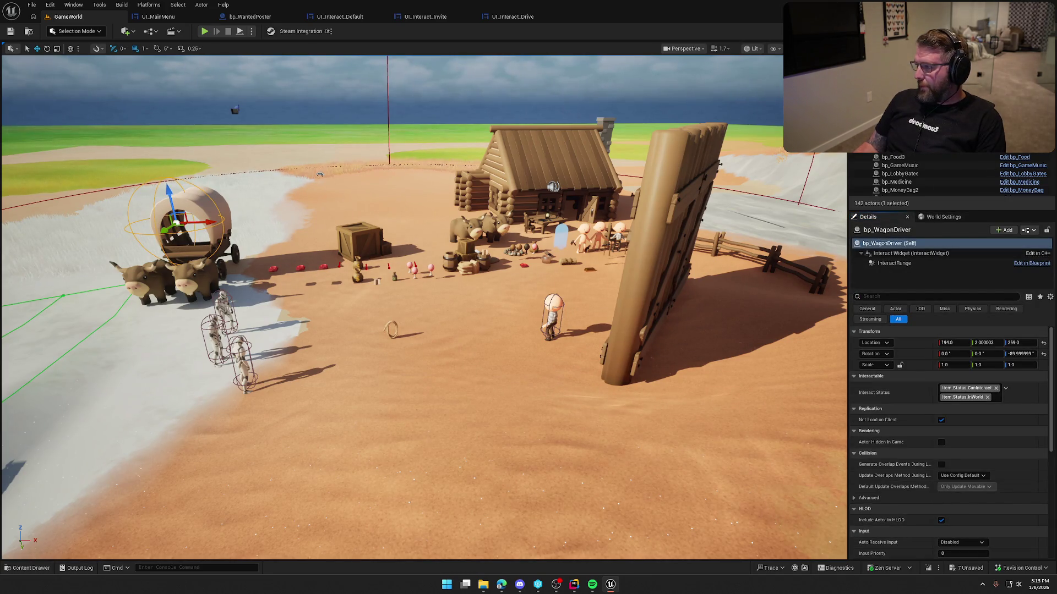
double_click(894, 263)
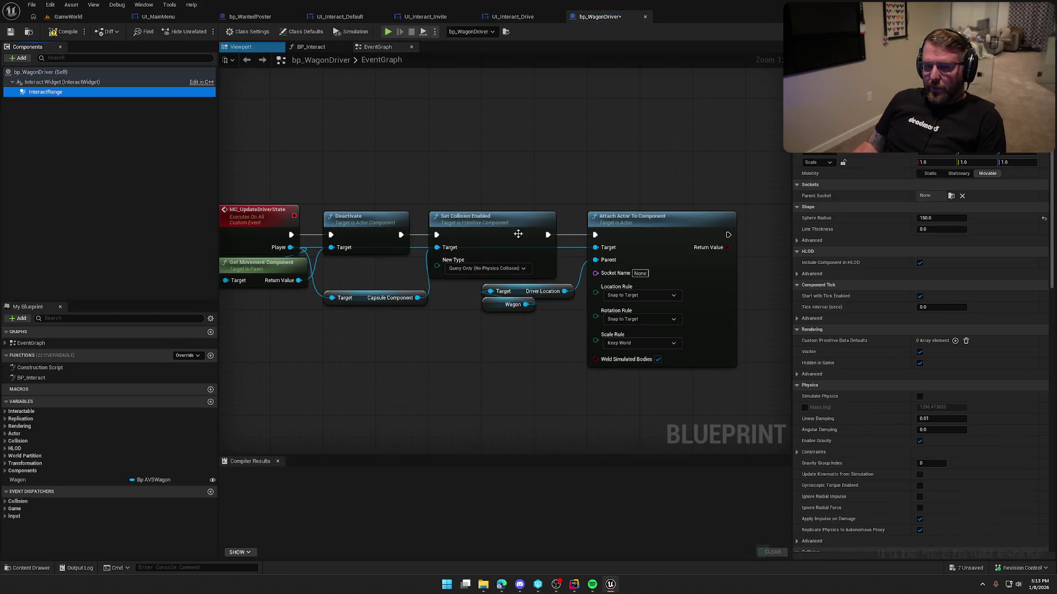
Set the Interact Widget component's Widget Class to UI_Interact_Drive
key(Up)
scroll(915, 391, down, 10)
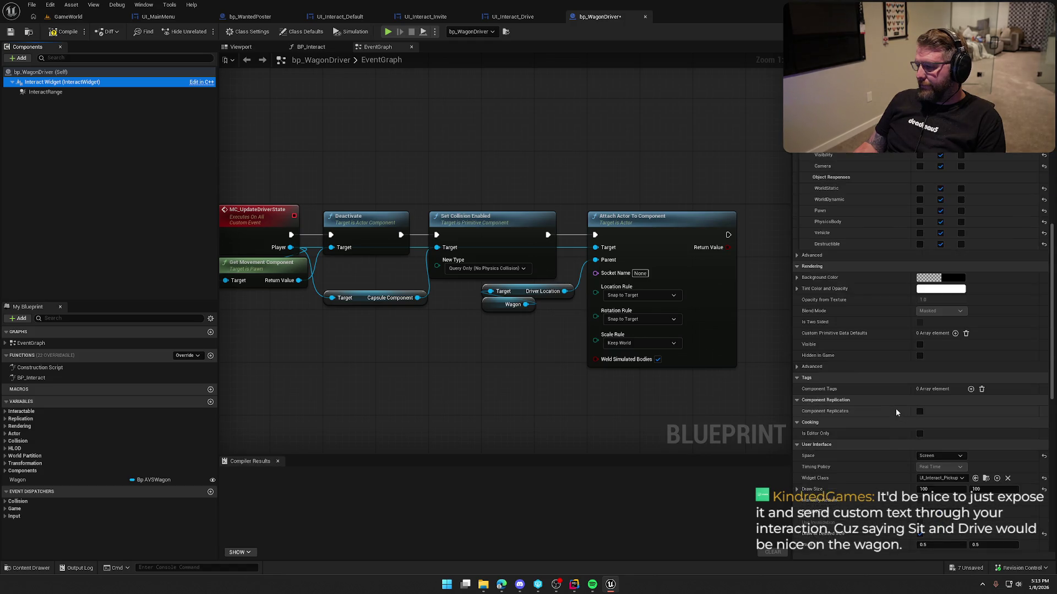
scroll(896, 408, down, 4)
click(941, 306)
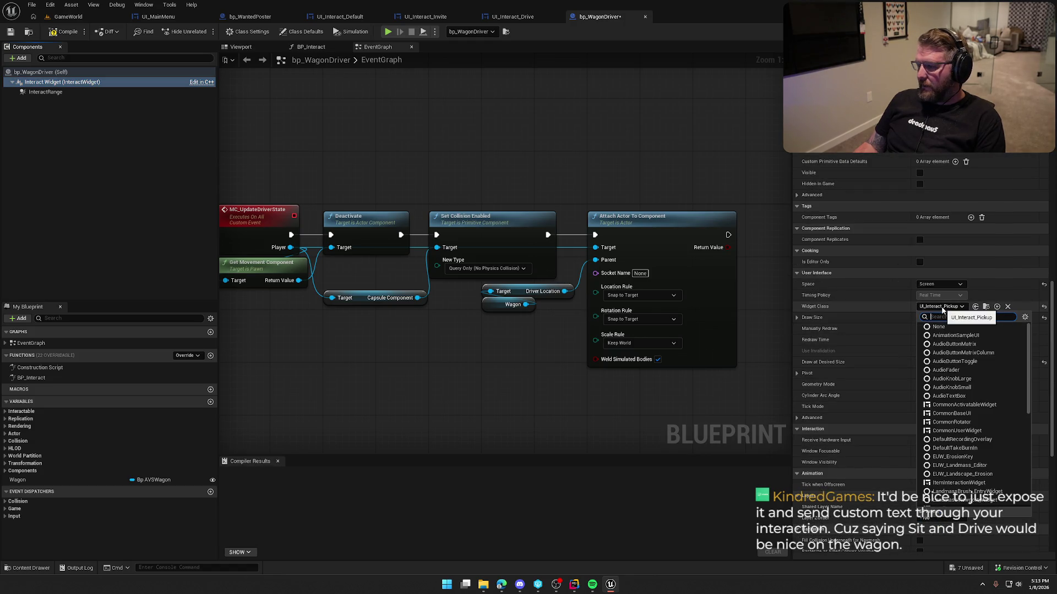
text(driv)
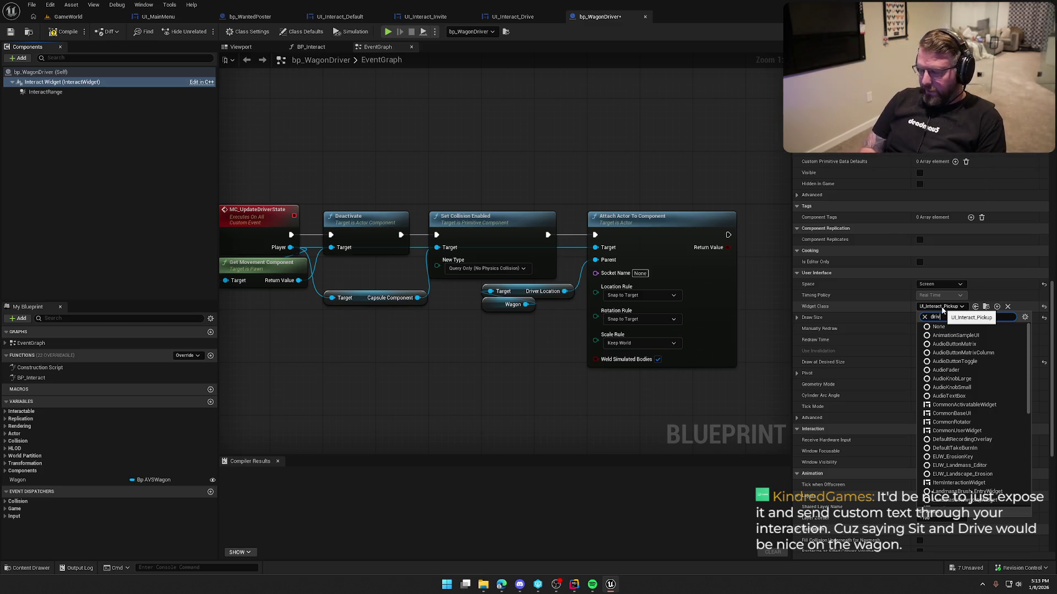
click(961, 327)
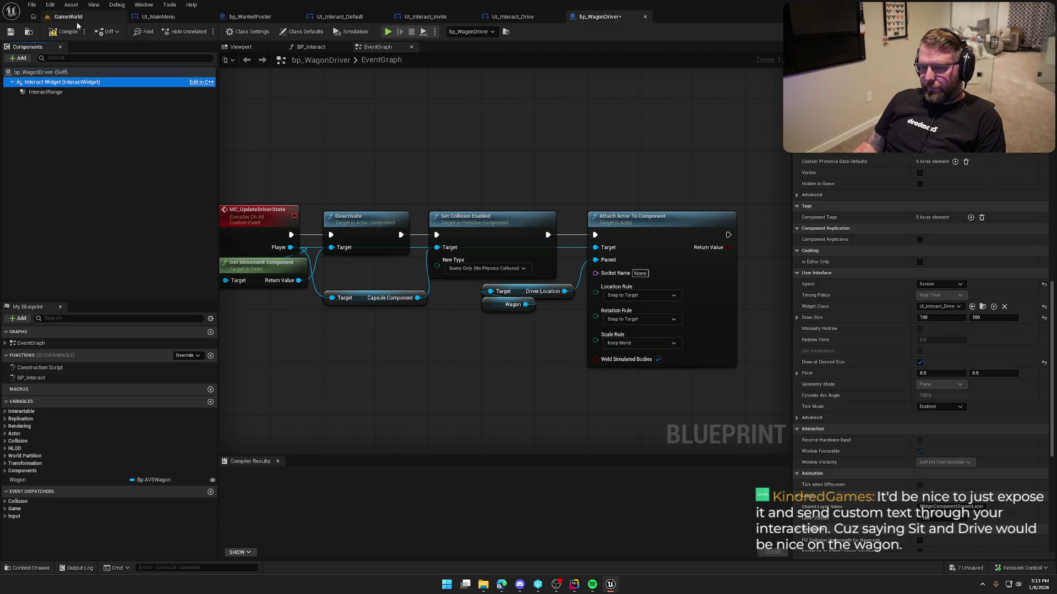
Compile bp_WagonDriver after checking it out, then close the blueprint
click(65, 31)
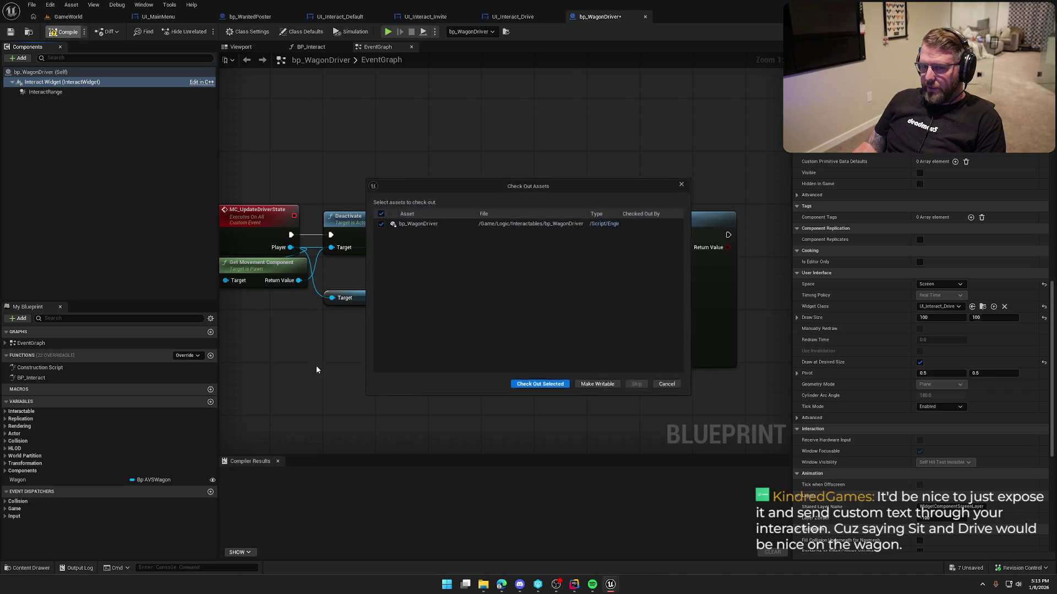
click(540, 384)
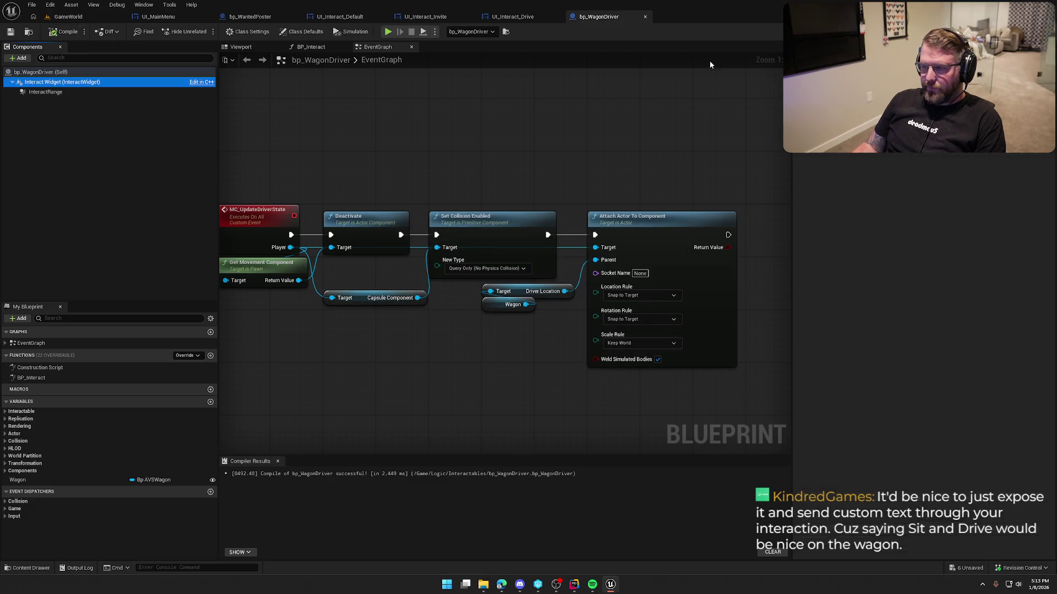
click(645, 16)
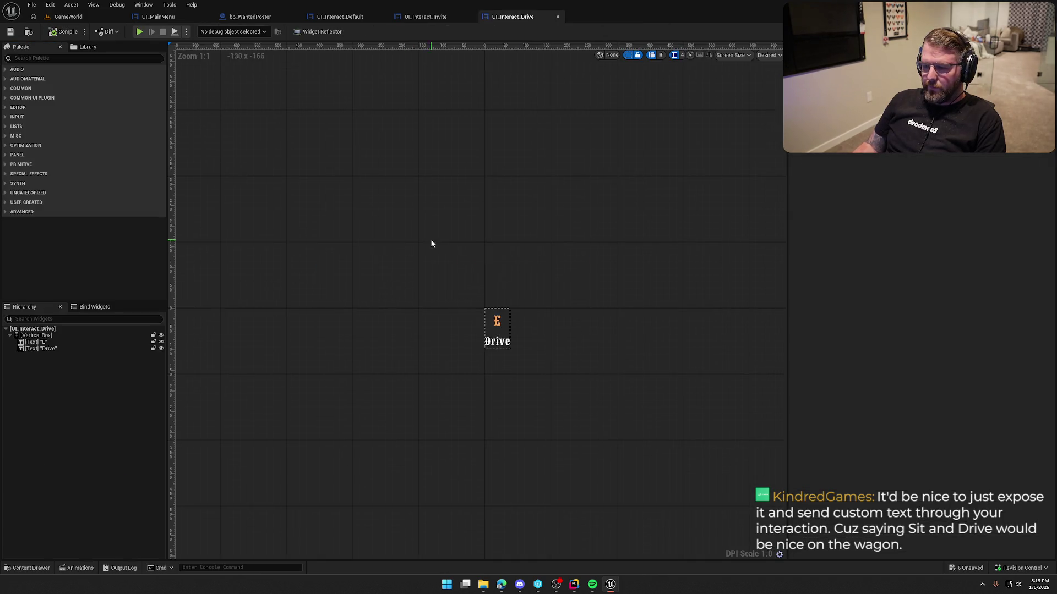
Close the UI_Interact_Drive, UI_Interact_Invite and UI_Interact_Default widget editor tabs
middle_click(504, 20)
middle_click(443, 18)
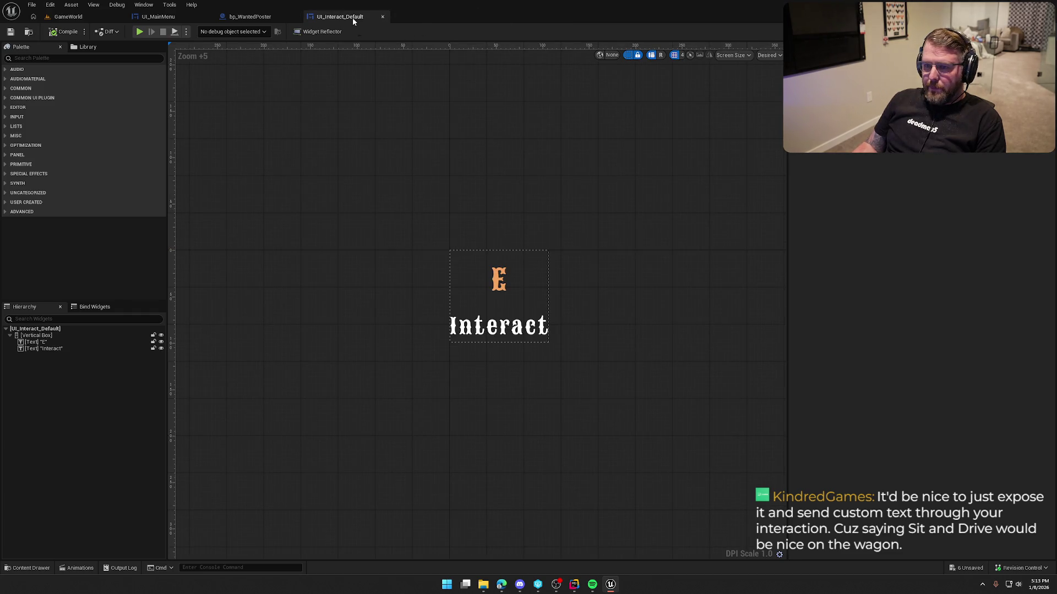
middle_click(354, 21)
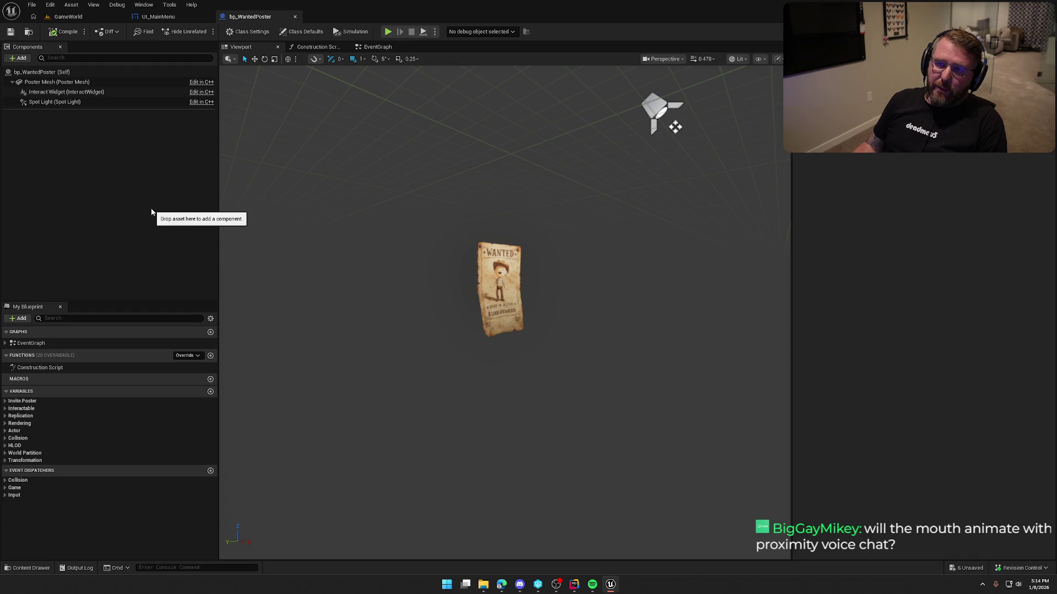
drag(375, 288, 374, 287)
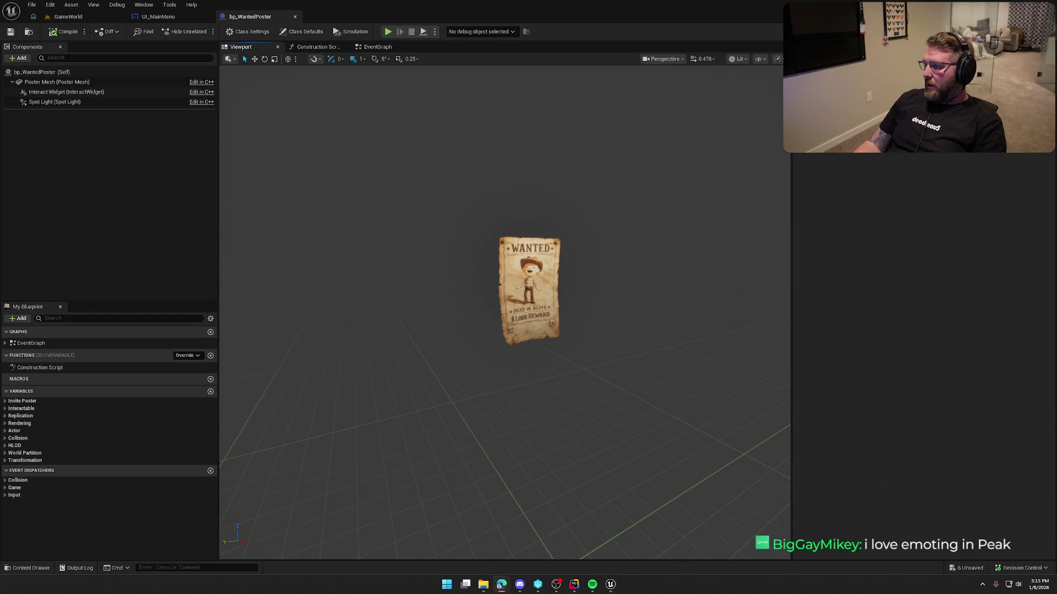
click(86, 179)
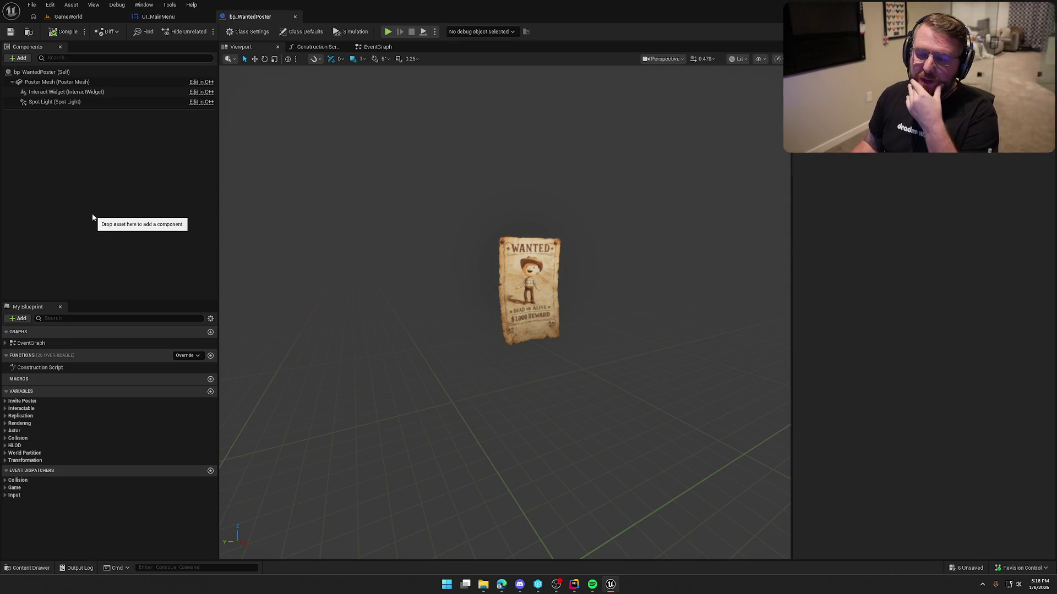
click(68, 17)
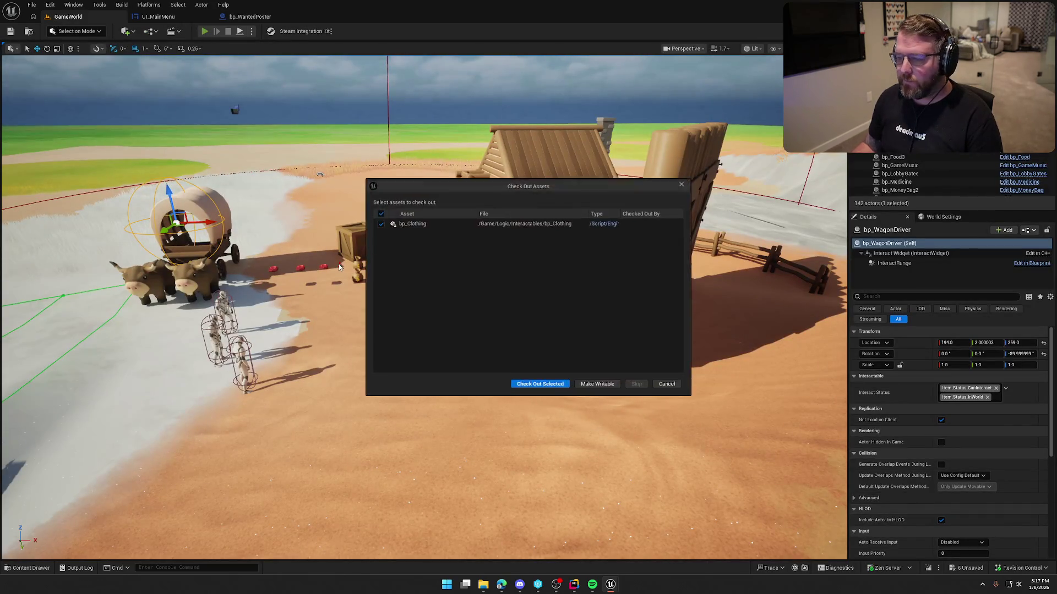
Check out bp_Clothing, bp_Bandage, bp_Food, another changed blueprint, and bp_Rope
click(541, 385)
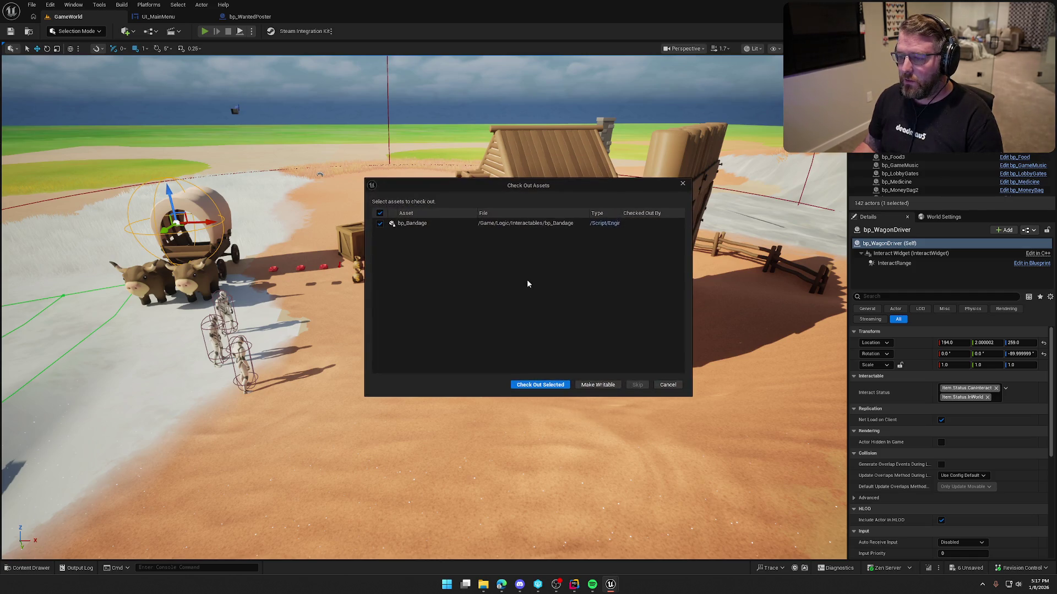
click(535, 383)
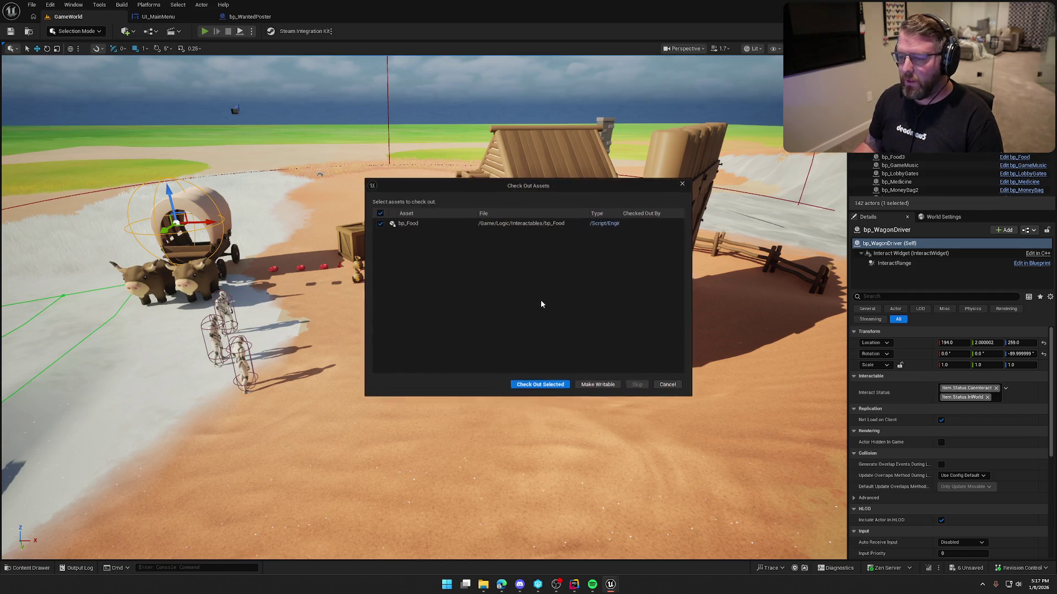
click(543, 384)
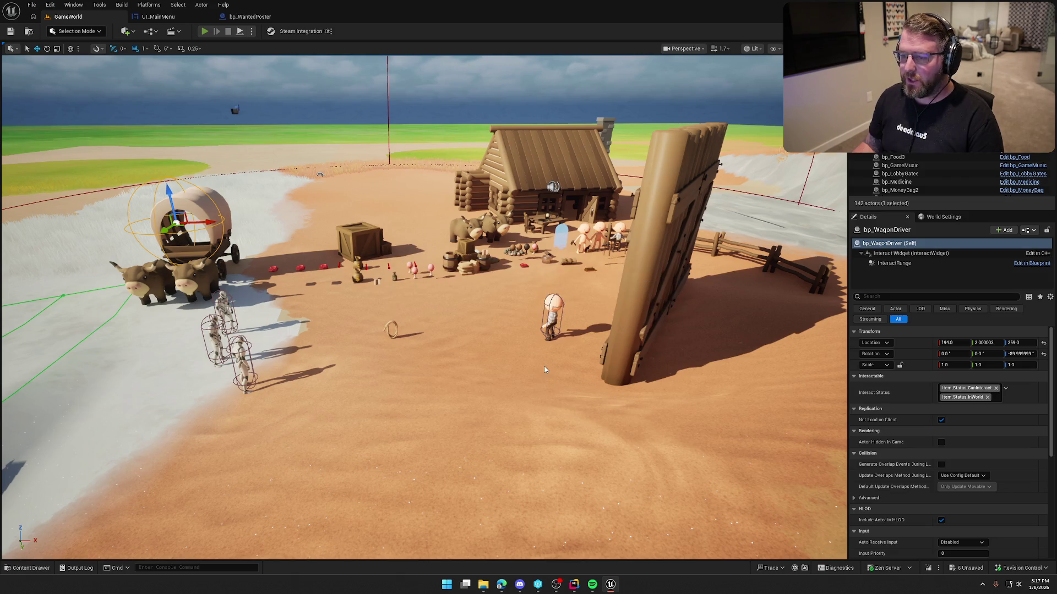
click(539, 385)
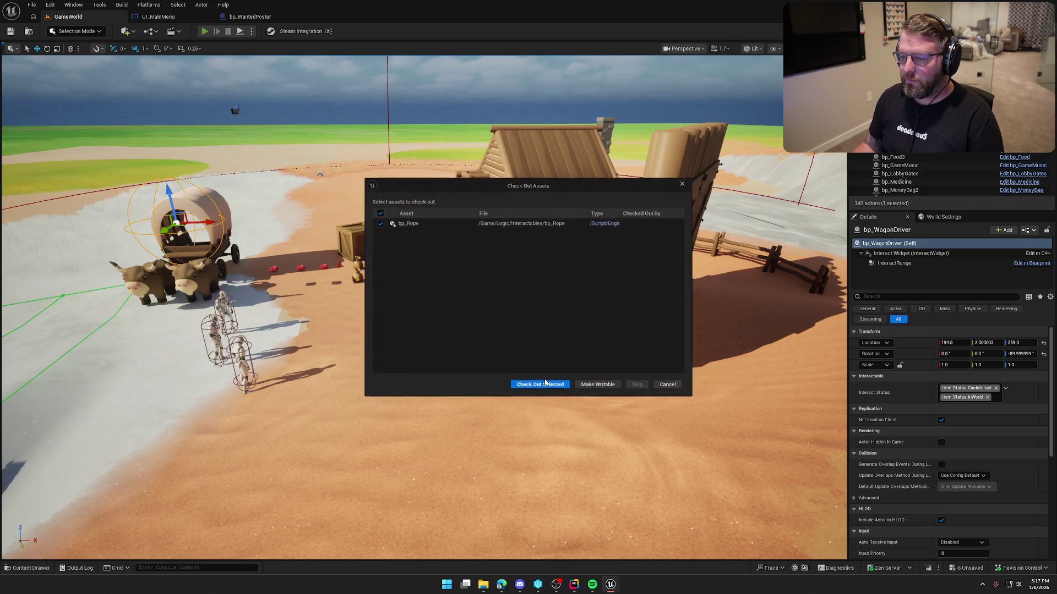
click(541, 386)
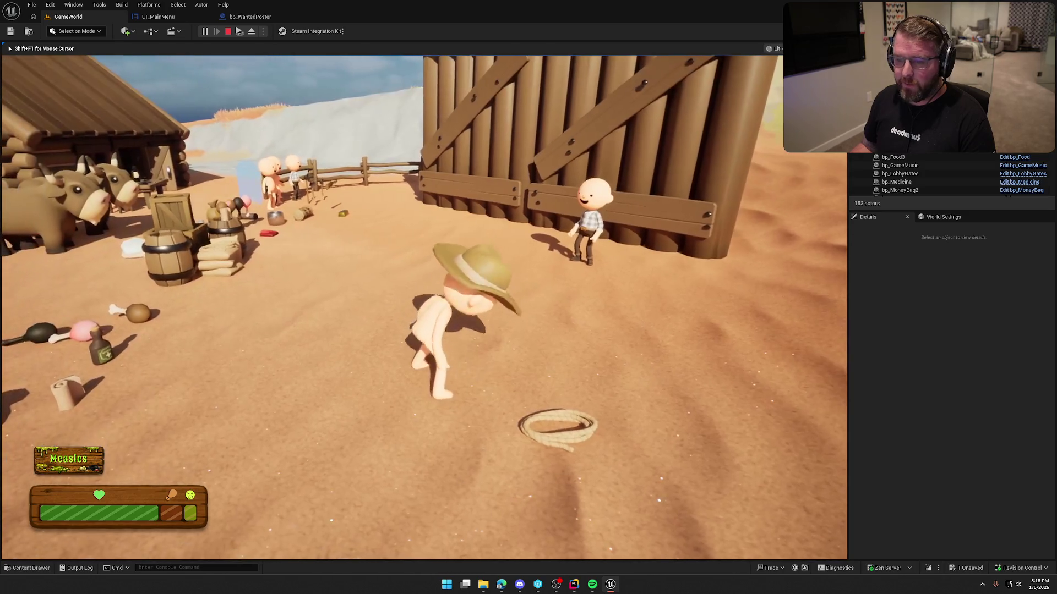
End the GameWorld play-in-editor session with Escape
key(Escape)
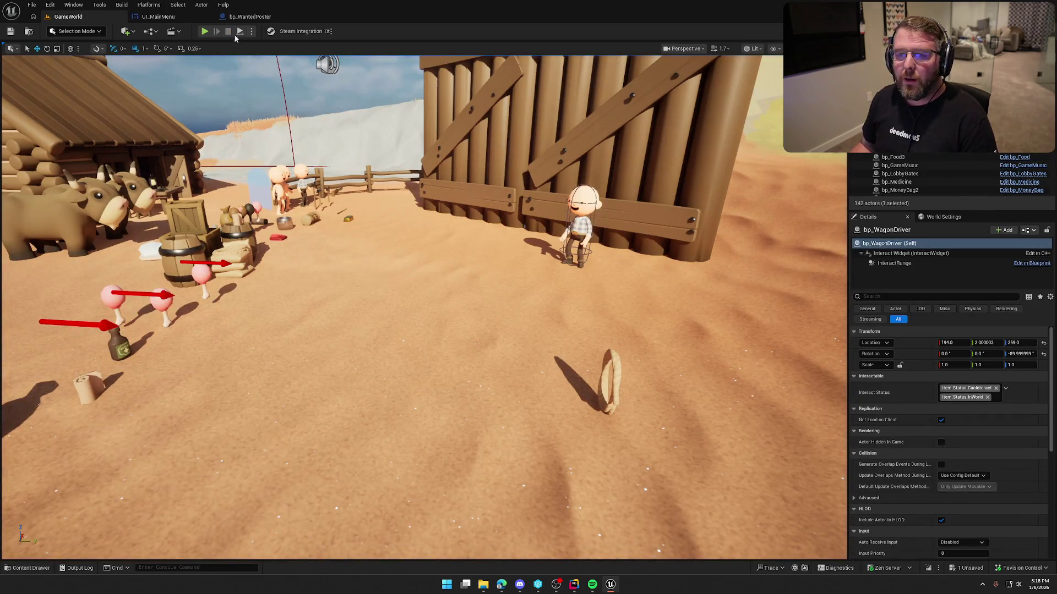
Return to the GameWorld level and bring up the Content Drawer with its folders collapsed
click(249, 17)
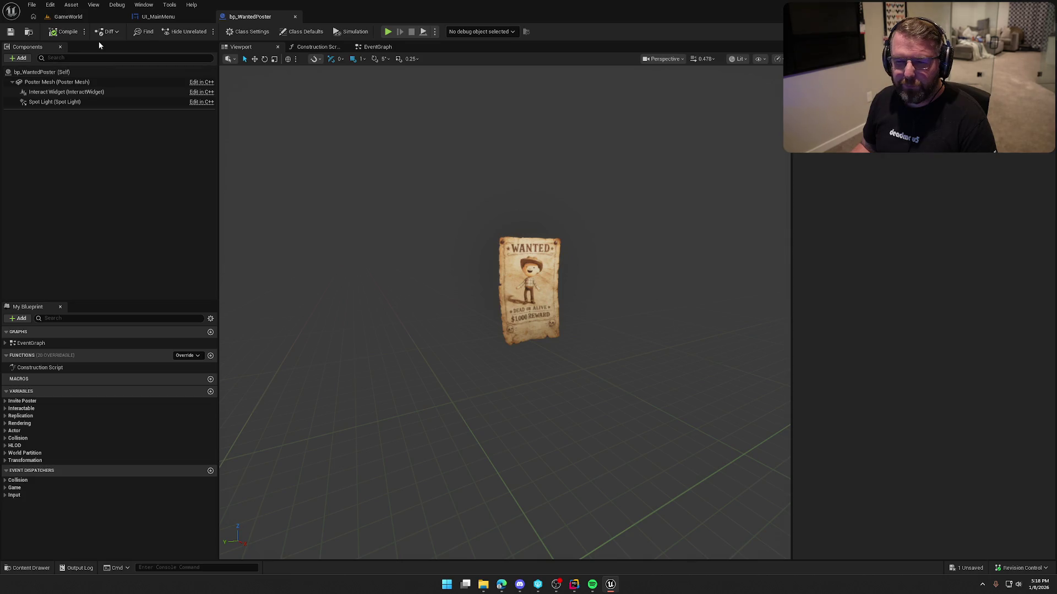
click(68, 17)
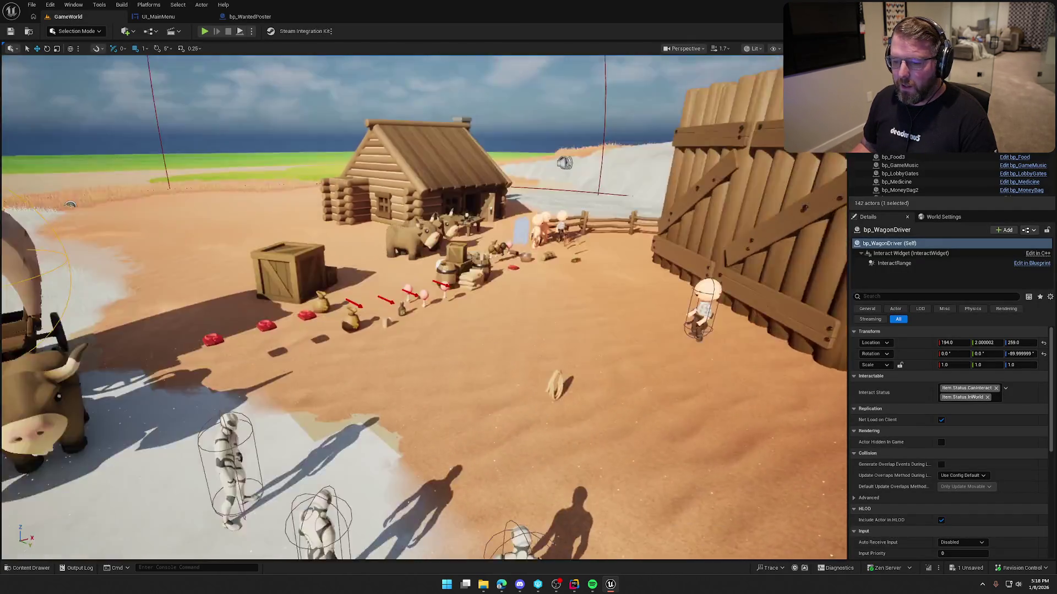
key(ctrl+space)
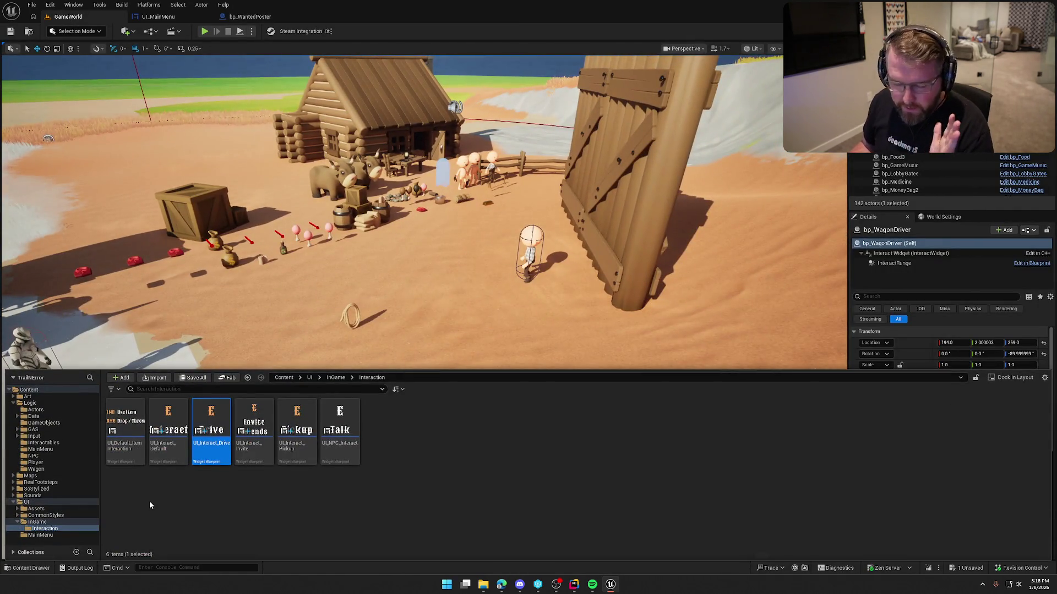
click(14, 403)
double_click(24, 435)
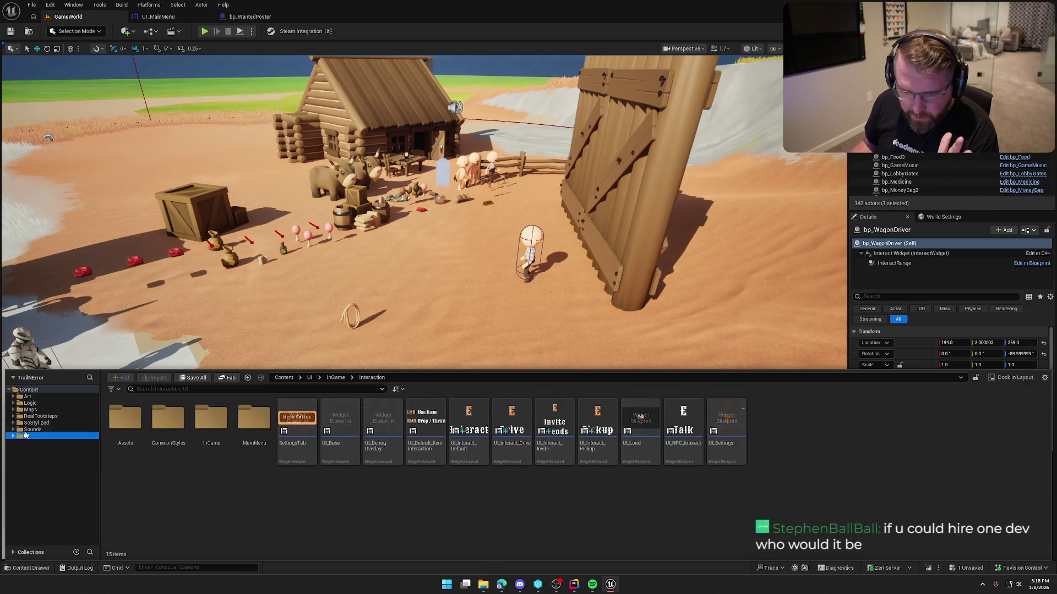
Browse to SoStylized > Environment > Trees > Oak and place an oak stump near the cows
click(36, 423)
double_click(208, 425)
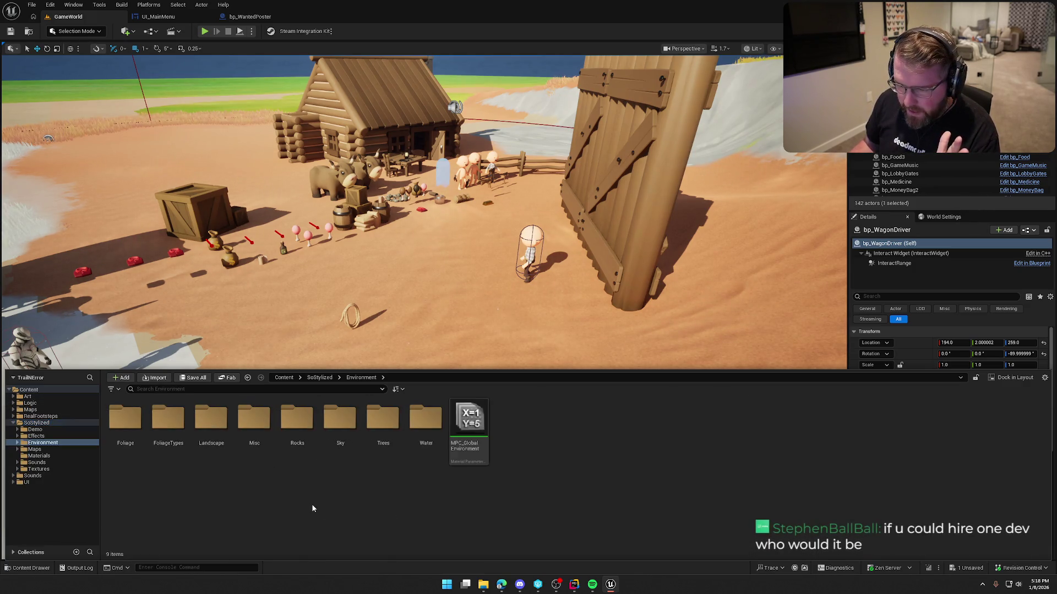
double_click(383, 418)
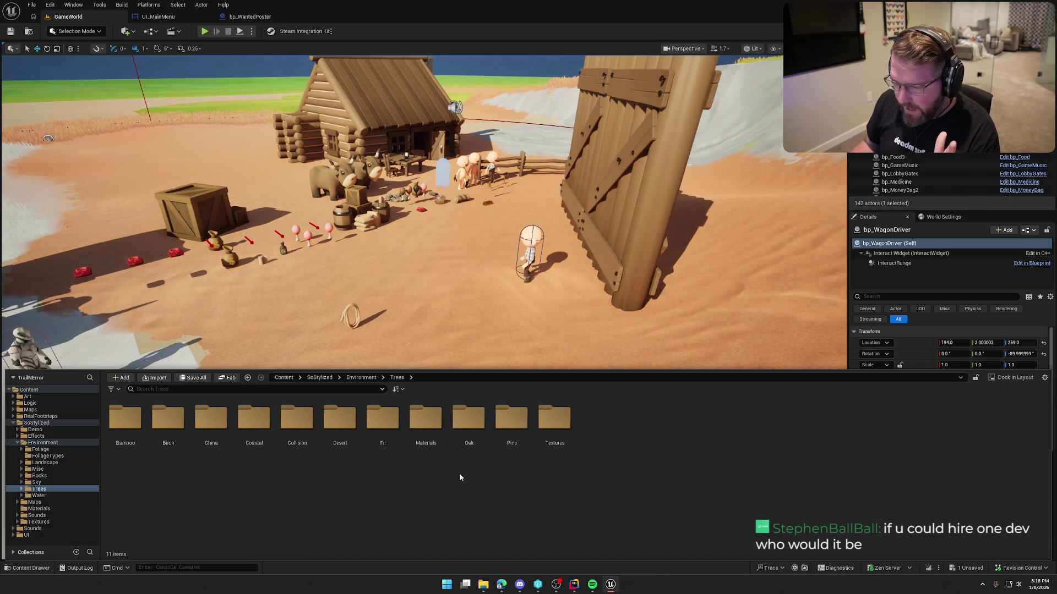
double_click(473, 422)
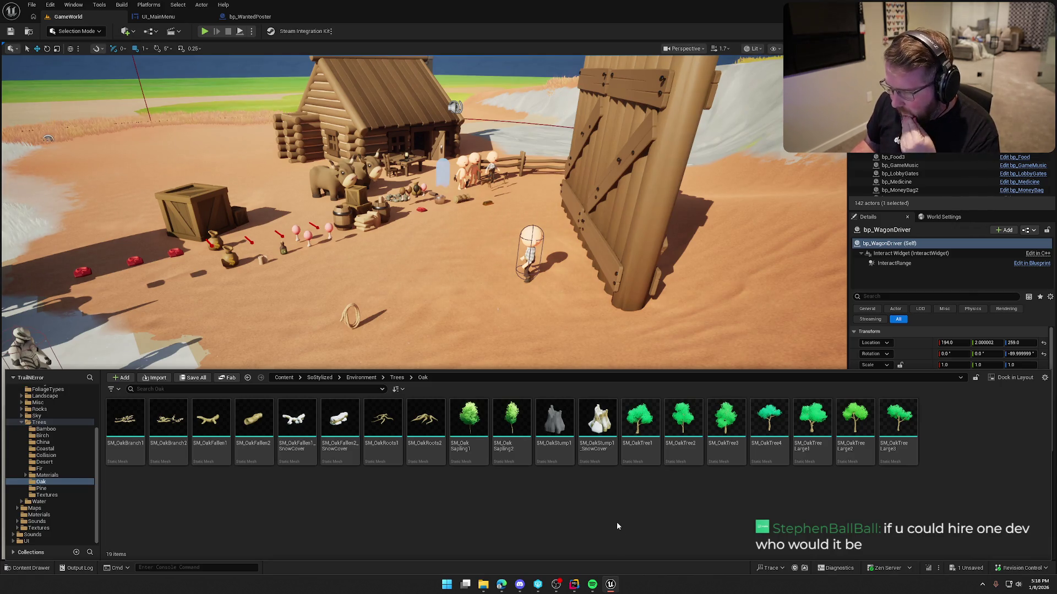
mouse_move(555, 421)
mouse_down()
mouse_move(374, 245)
mouse_move(363, 272)
mouse_up()
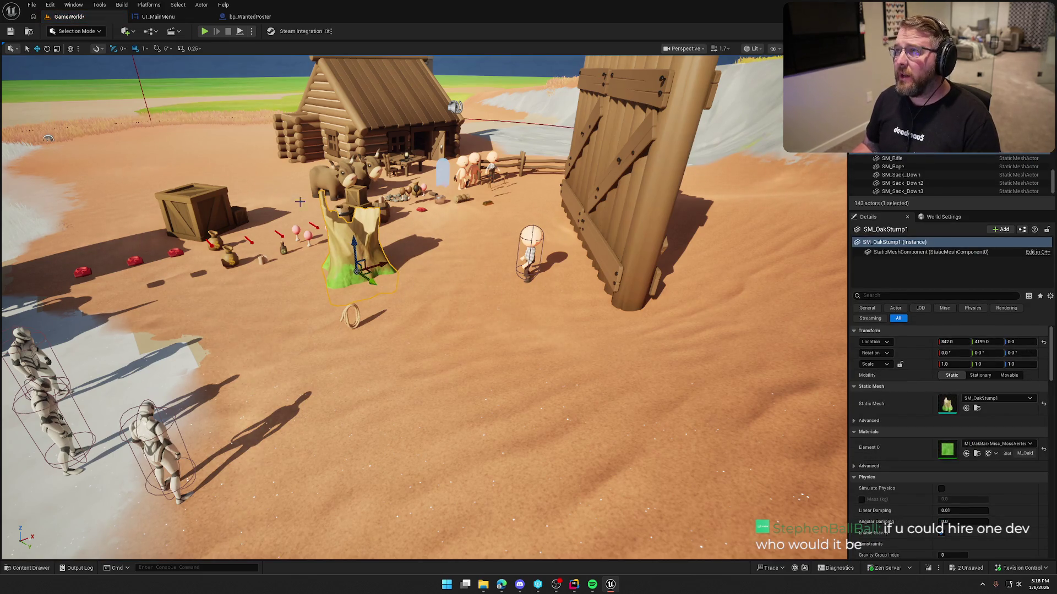
Move the SM_OakStump1 stump across the sand to sit beside the big wooden fence
key(w)
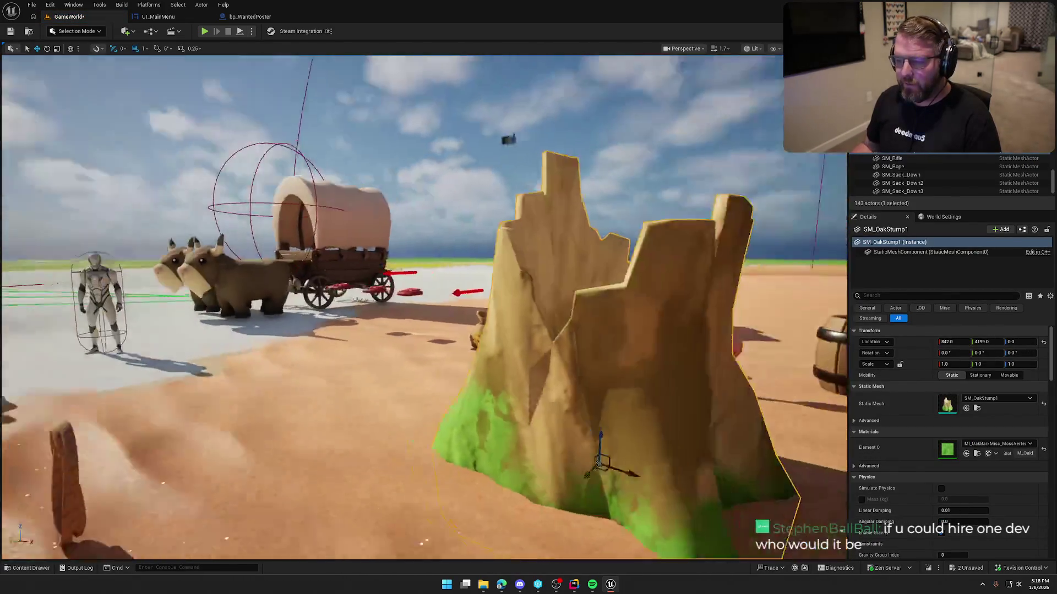
mouse_move(419, 297)
mouse_down()
mouse_move(352, 286)
mouse_move(319, 248)
mouse_move(275, 231)
mouse_move(248, 187)
mouse_up()
drag(318, 275, 392, 252)
drag(525, 328, 619, 346)
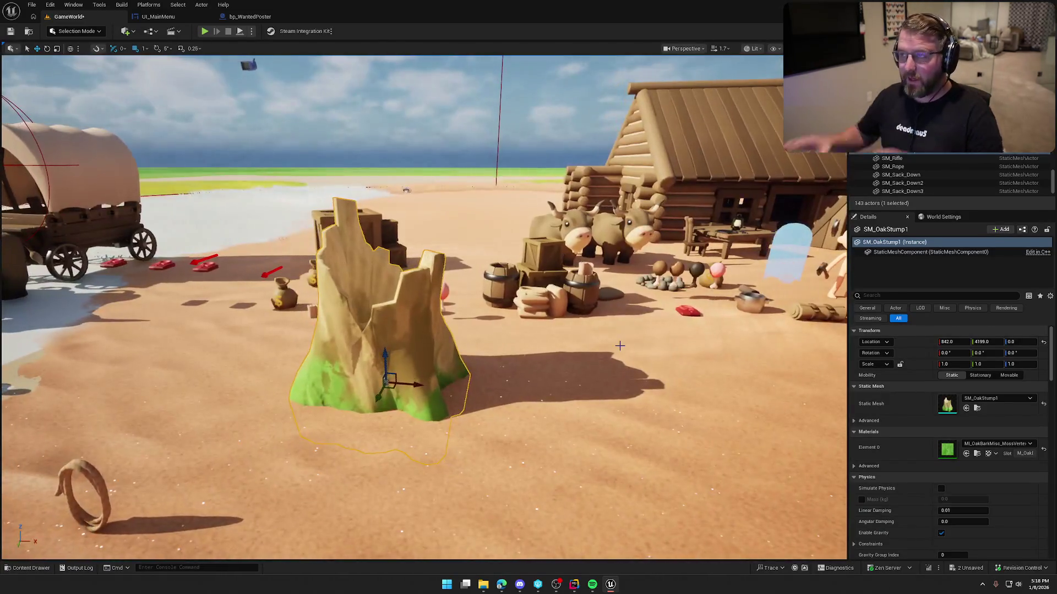
mouse_move(446, 352)
mouse_down()
mouse_move(429, 363)
mouse_move(446, 352)
mouse_up()
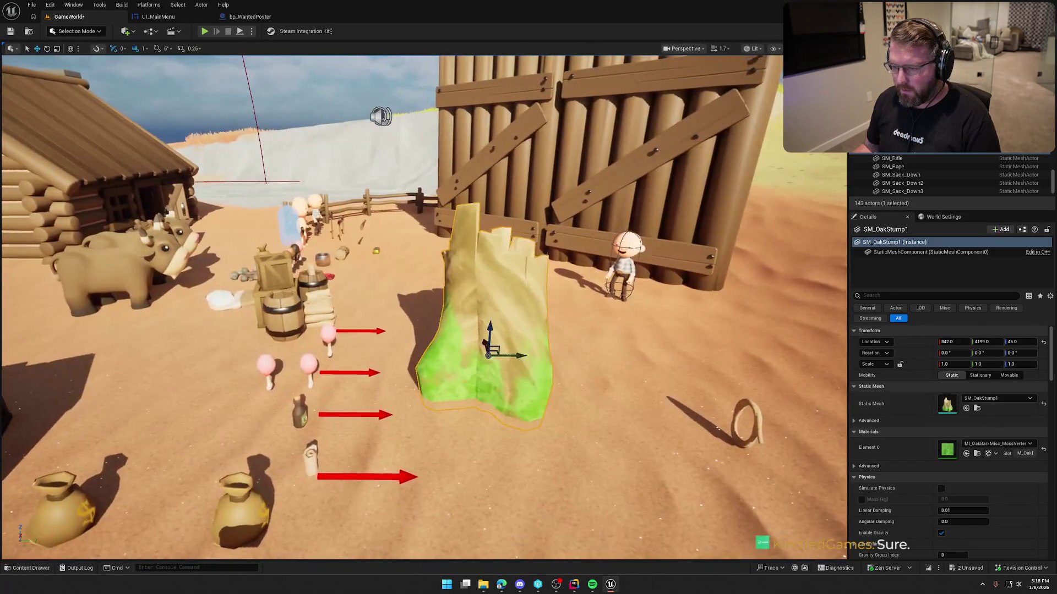
drag(488, 344, 462, 310)
key(e)
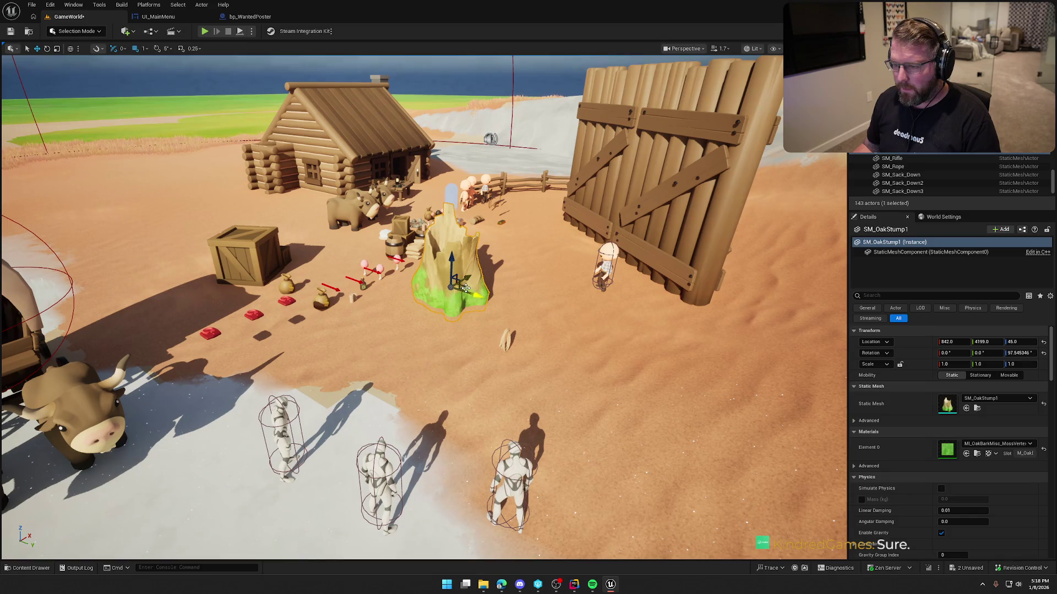
mouse_move(688, 335)
mouse_down()
mouse_move(742, 365)
mouse_move(612, 362)
mouse_up()
mouse_move(482, 338)
mouse_down()
mouse_move(460, 286)
mouse_move(405, 322)
mouse_move(407, 443)
mouse_move(94, 378)
mouse_up()
Rotate the stump about Z to roughly 172° yaw
key(f)
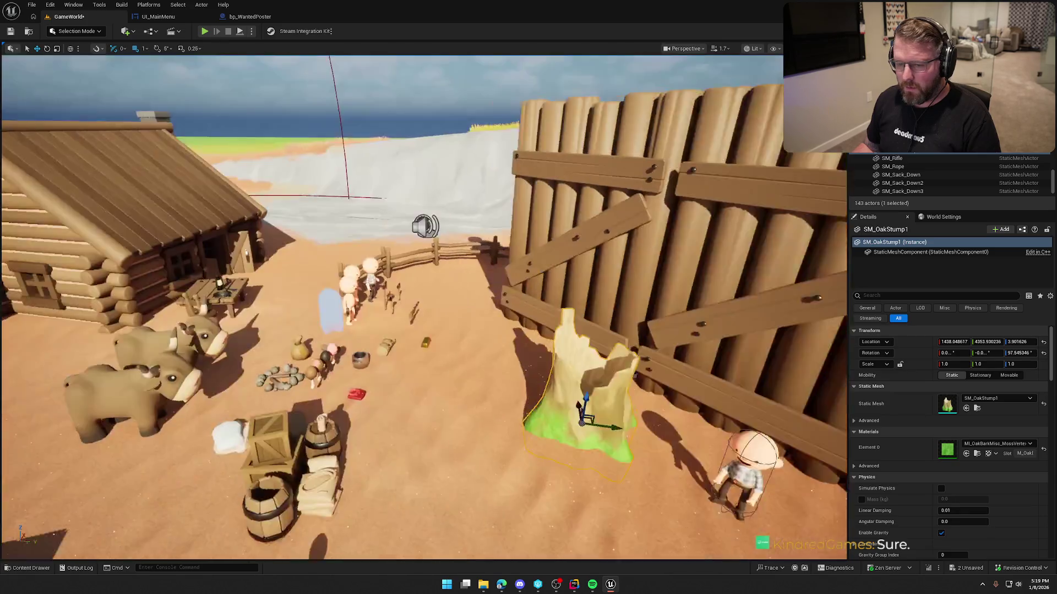
drag(319, 327, 319, 327)
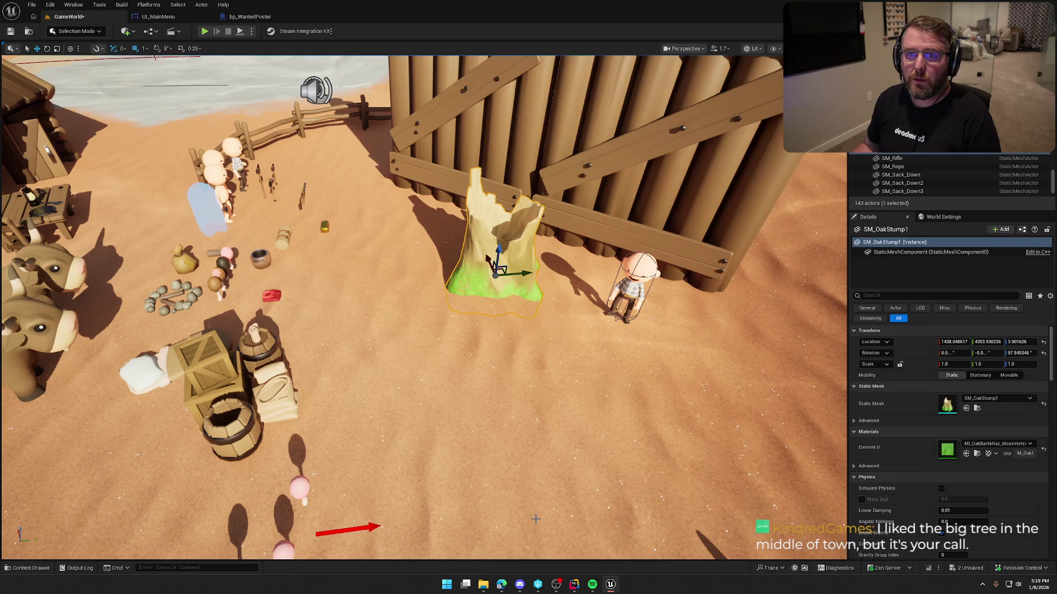
mouse_move(543, 527)
mouse_down()
mouse_move(472, 323)
mouse_move(348, 281)
mouse_up()
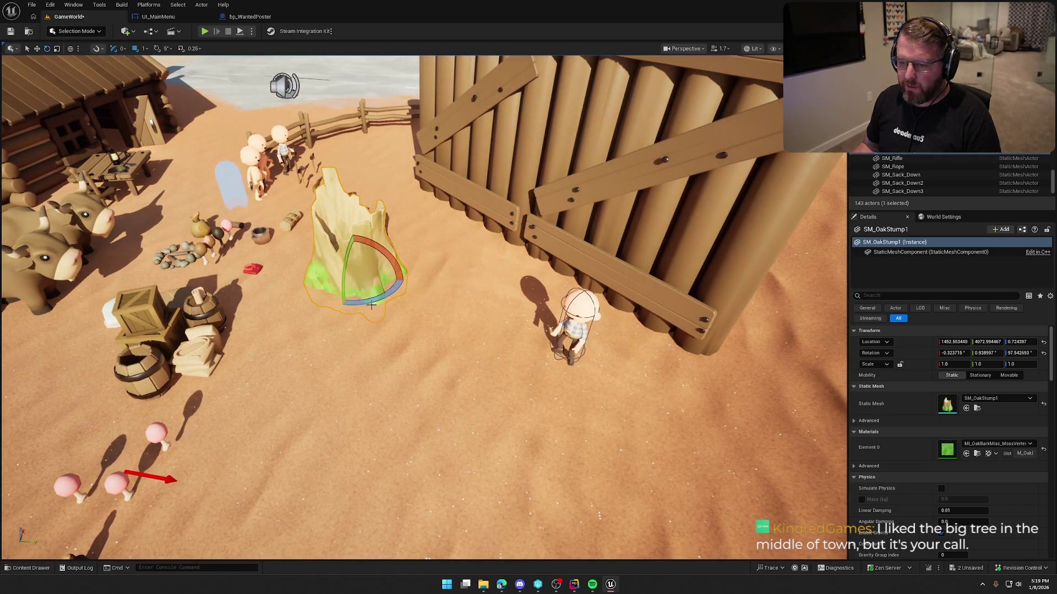
click(424, 349)
mouse_move(424, 349)
mouse_down()
mouse_move(410, 303)
mouse_move(366, 297)
mouse_up()
click(413, 275)
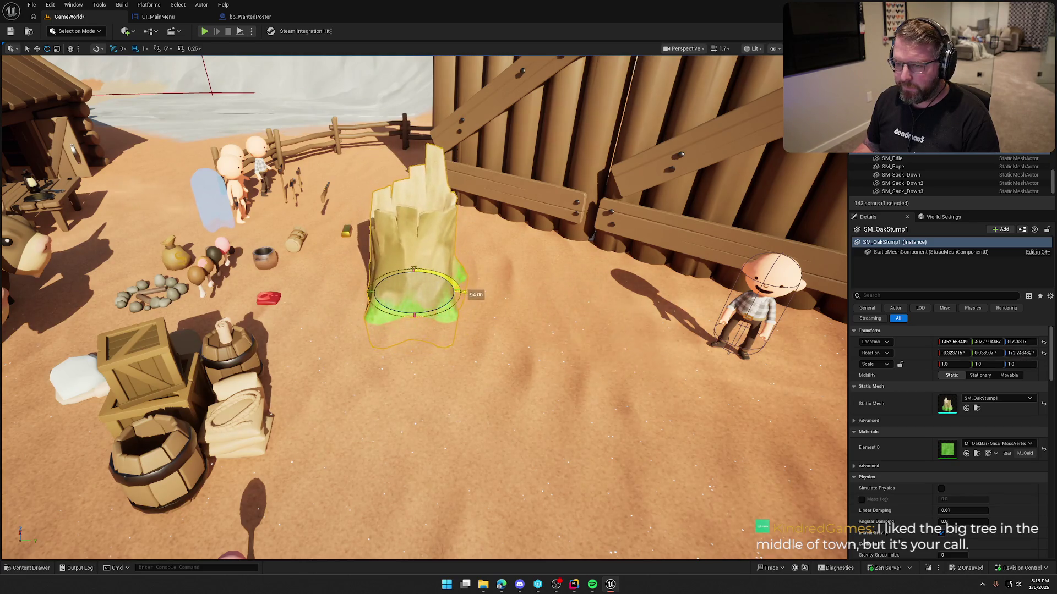
click(485, 319)
key(ctrl+space)
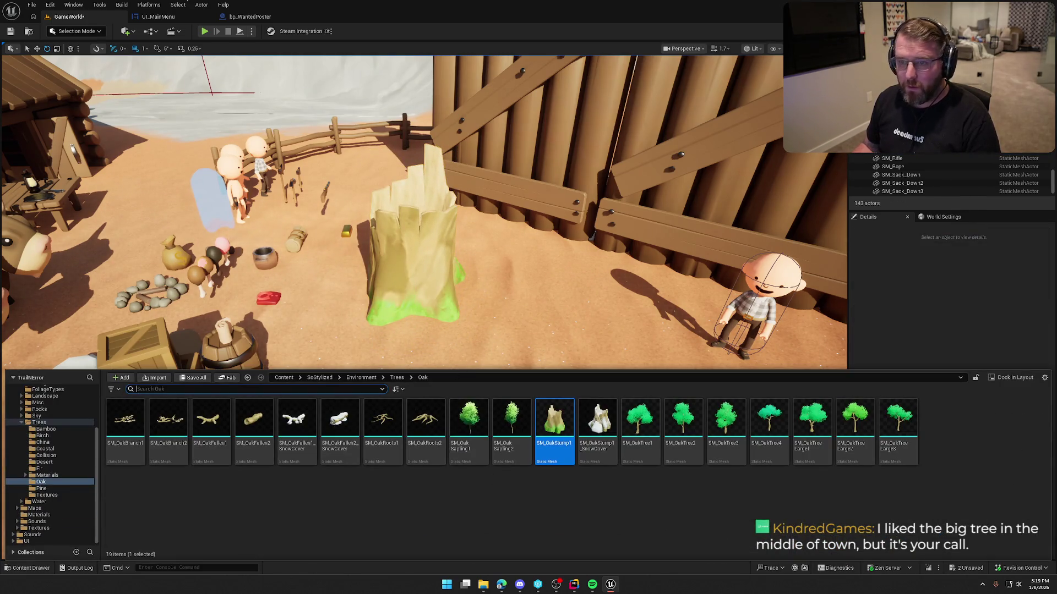
Drag bp_WantedPoster from the Content Drawer onto the front of the oak stump
click(244, 21)
key(ctrl+b)
click(68, 16)
key(ctrl+space)
mouse_move(450, 375)
mouse_down()
mouse_move(411, 232)
mouse_move(326, 217)
mouse_up()
key(w)
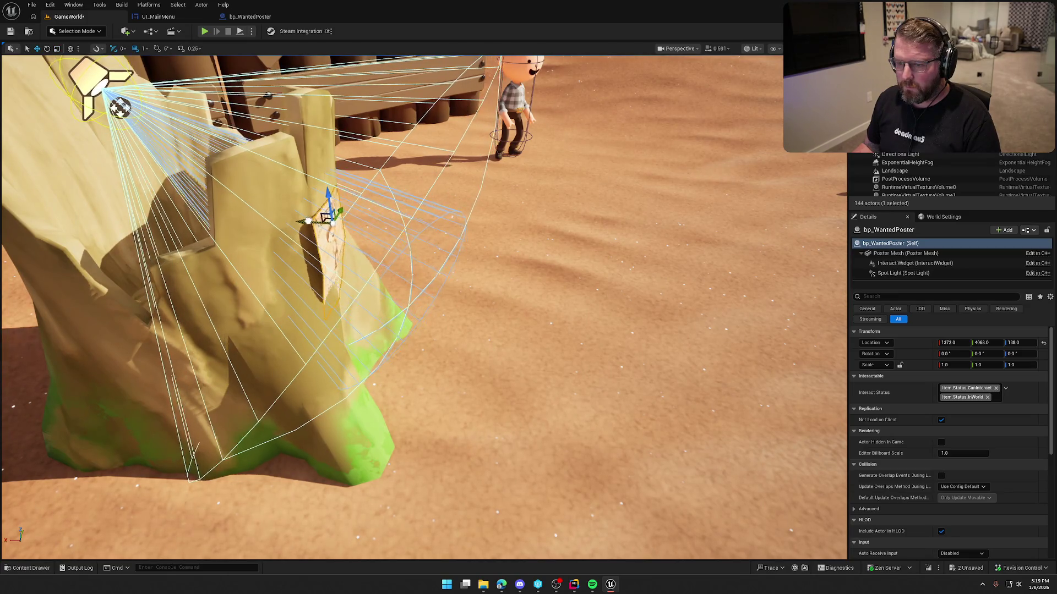
mouse_move(436, 302)
mouse_down()
mouse_move(467, 330)
mouse_move(517, 330)
mouse_move(479, 341)
mouse_up()
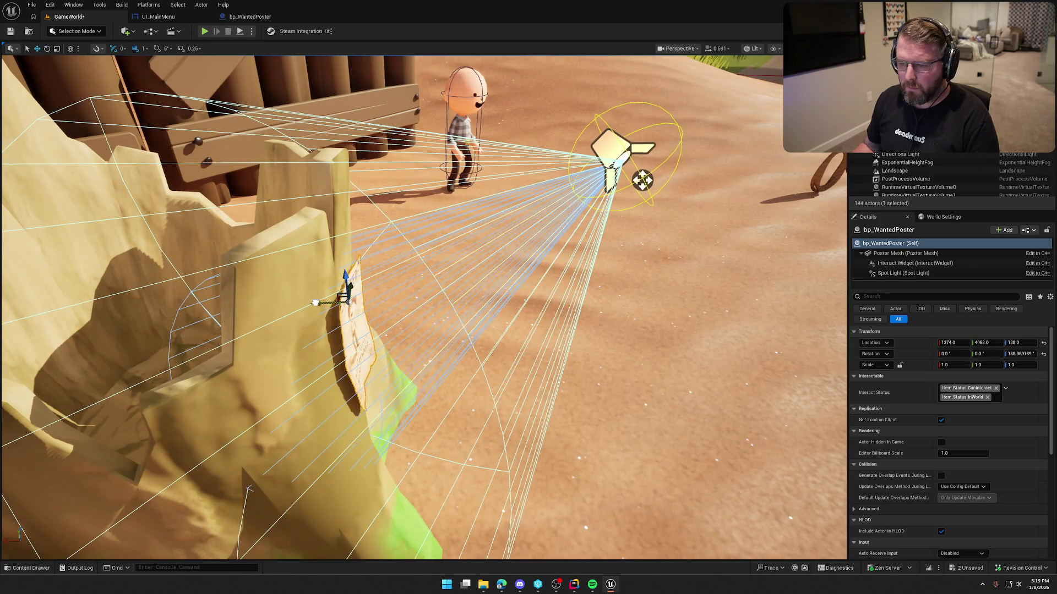
Playtest the level to check the poster hanging on the stump
key(Escape)
drag(520, 258, 519, 264)
click(204, 32)
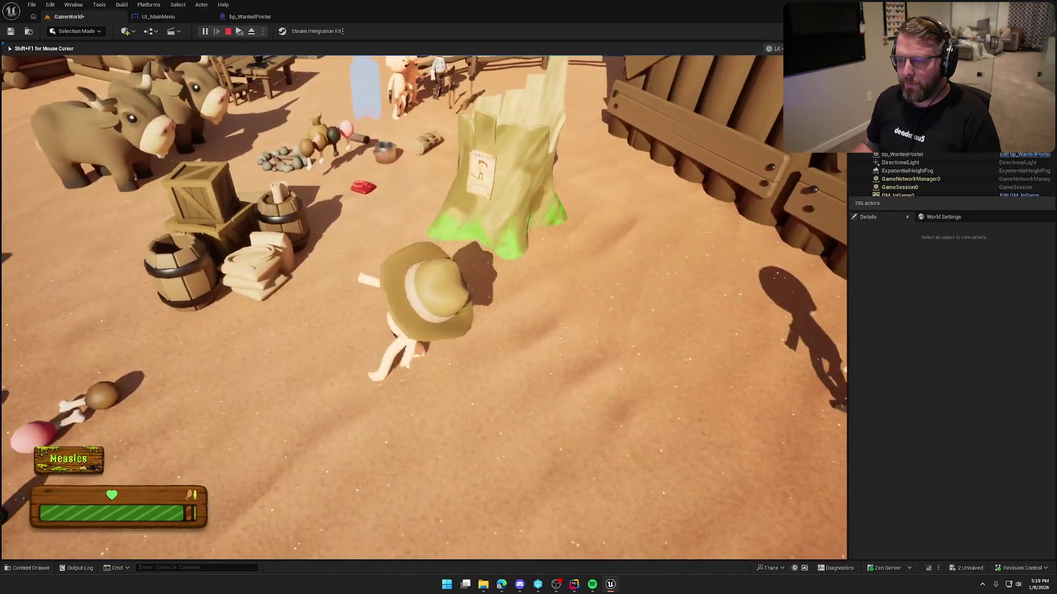
key(Escape)
Set the poster's Interact Widget Space to Screen, enable Draw at Desired Size, and compile
click(287, 19)
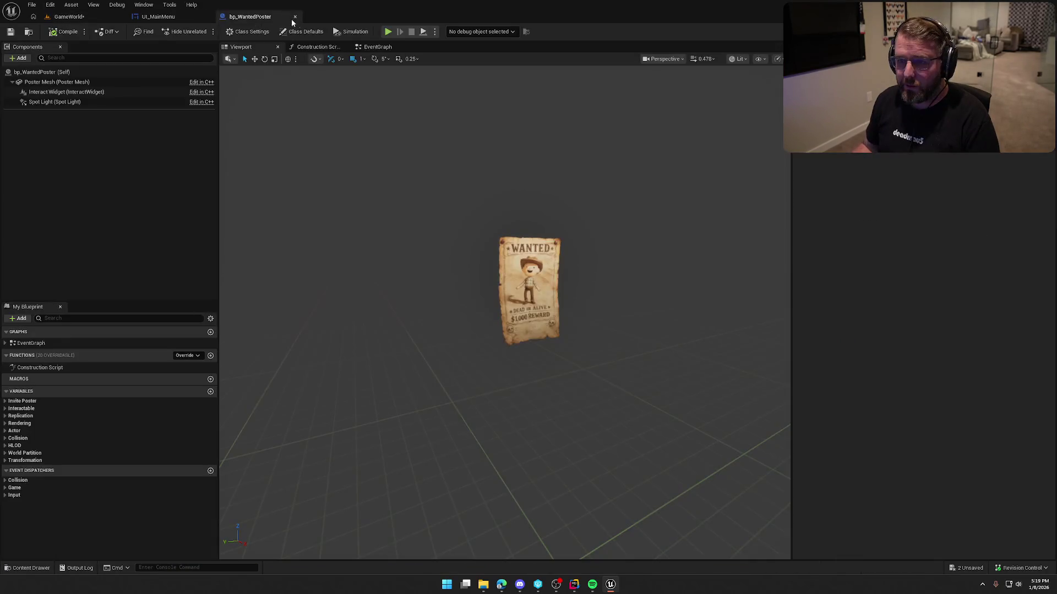
click(78, 95)
scroll(892, 293, down, 10)
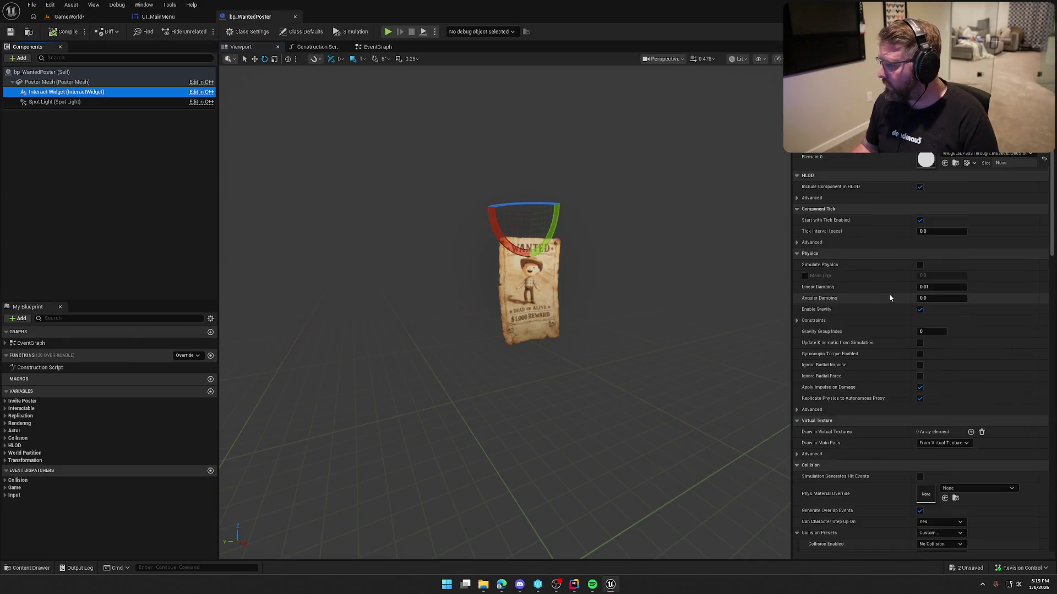
scroll(854, 326, down, 6)
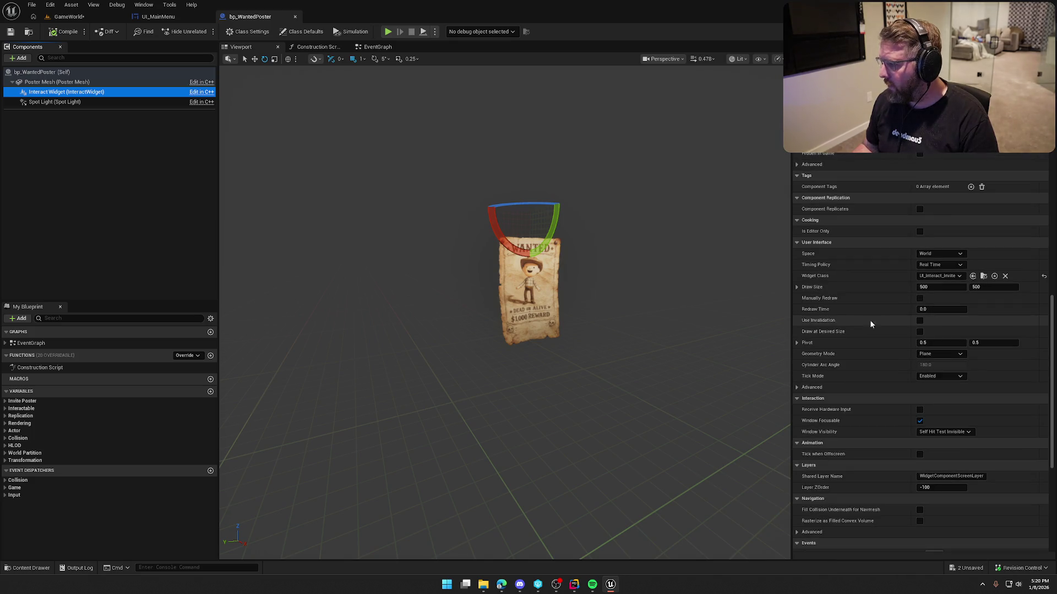
click(941, 254)
click(944, 271)
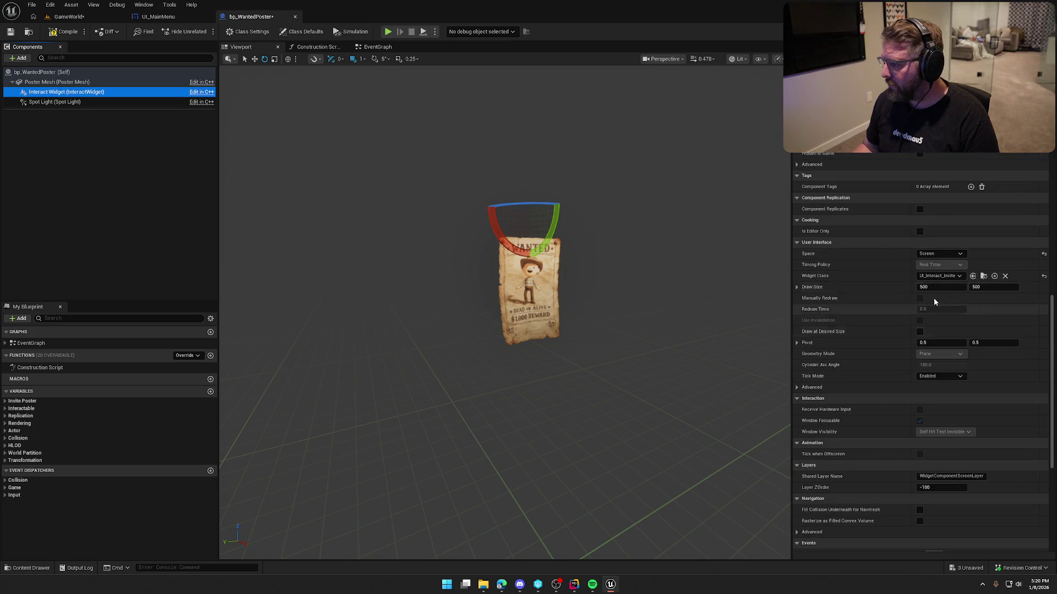
click(920, 332)
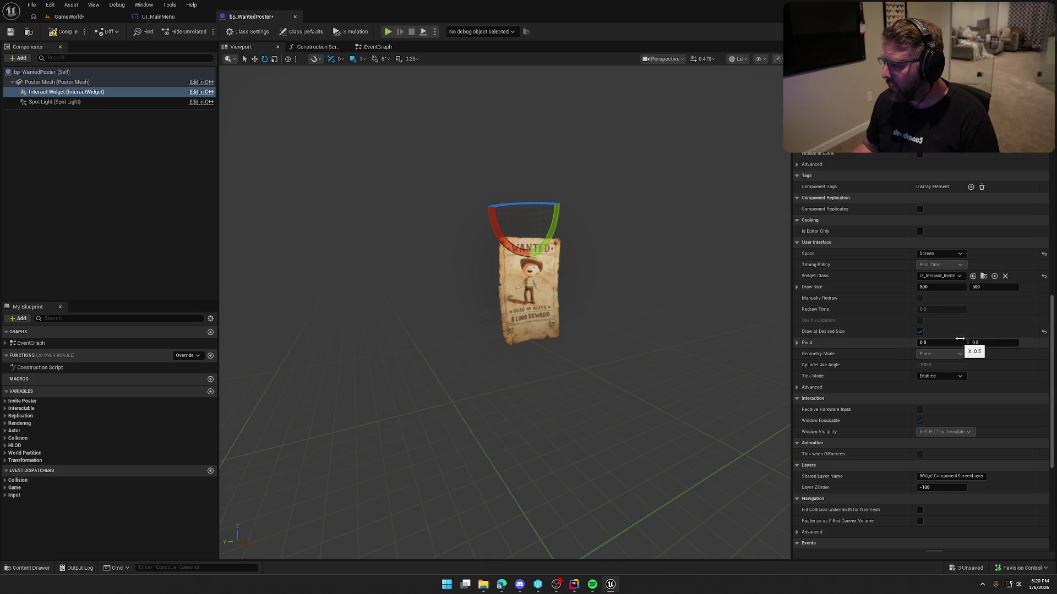
scroll(907, 438, down, 8)
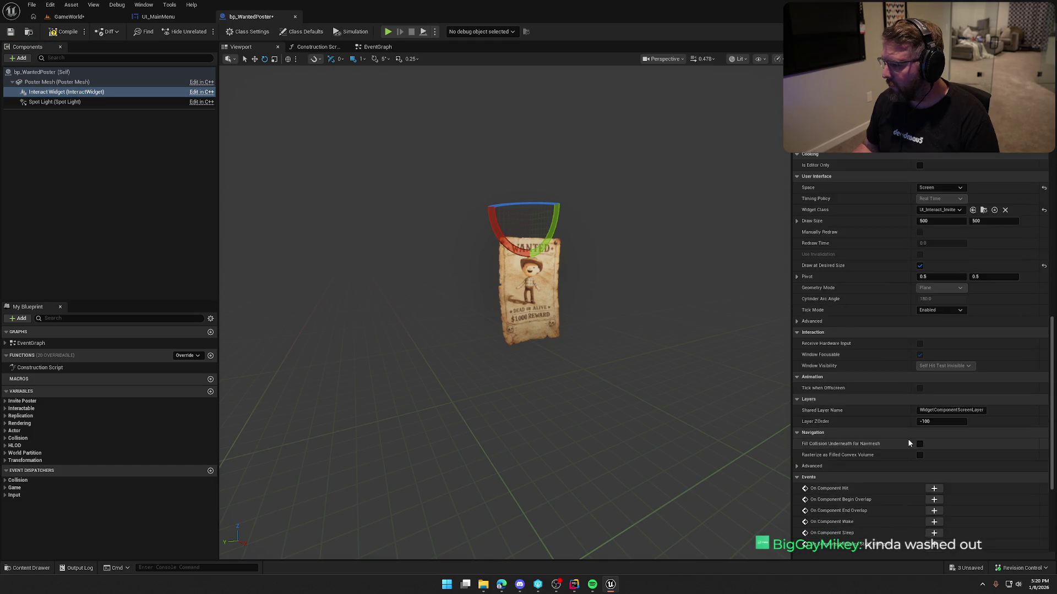
click(57, 32)
Run two short GameWorld playtests, switching between the open editor tabs in between
key(alt+p)
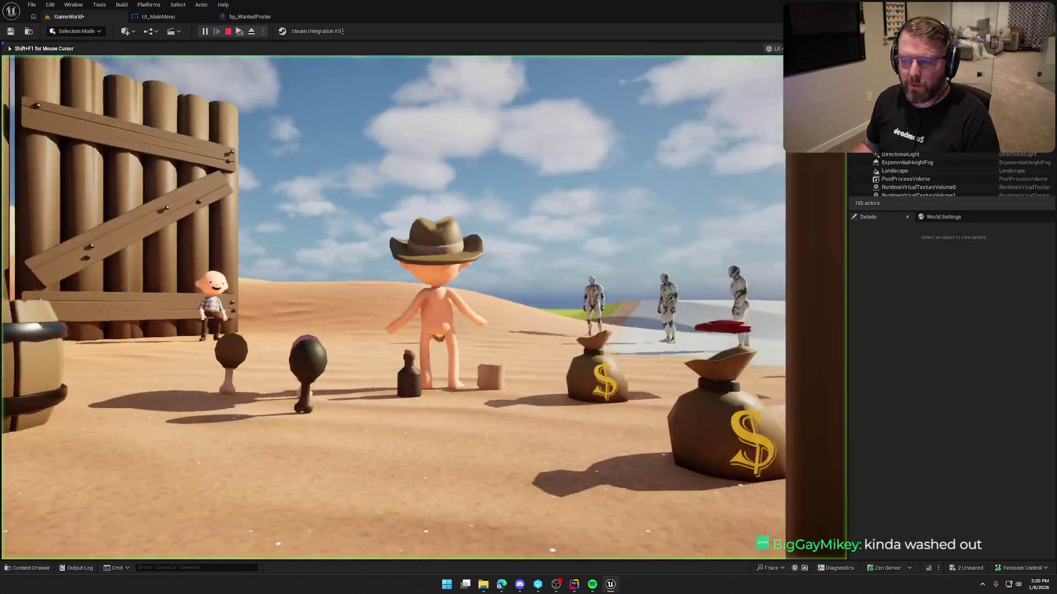
key(w)
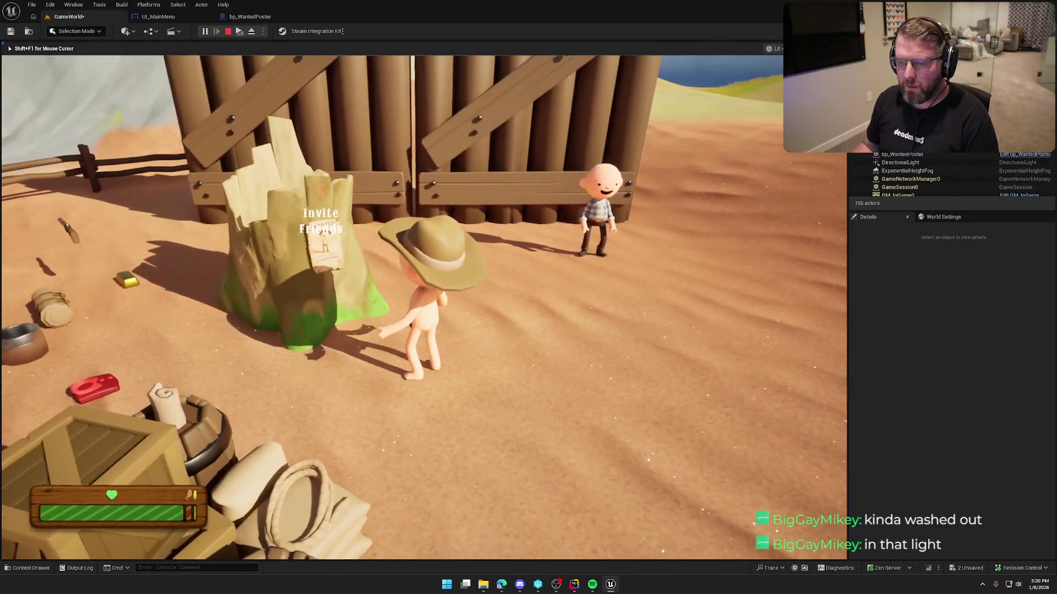
key(Escape)
click(158, 17)
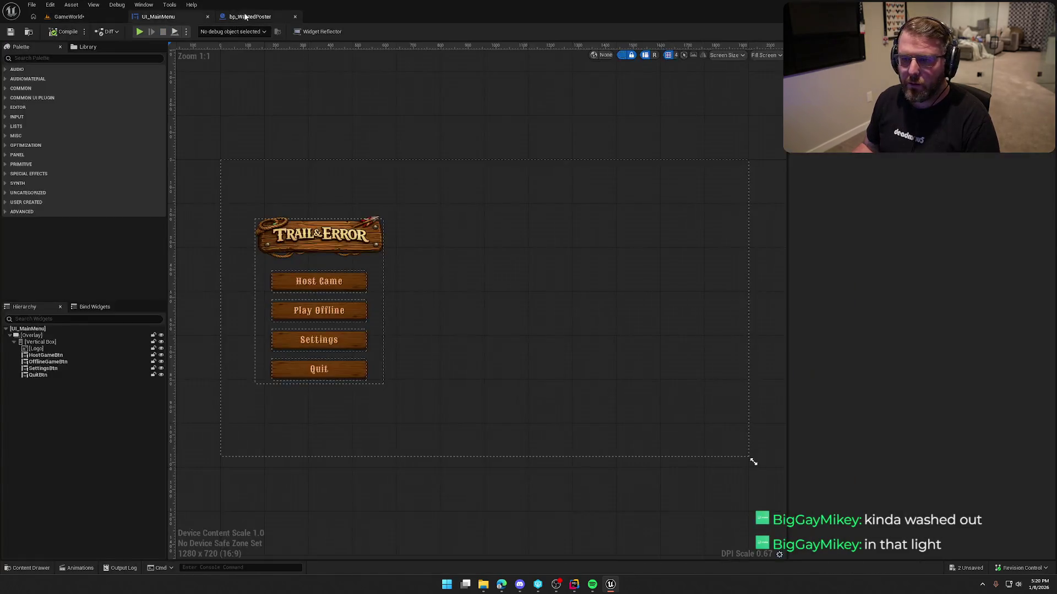
click(250, 17)
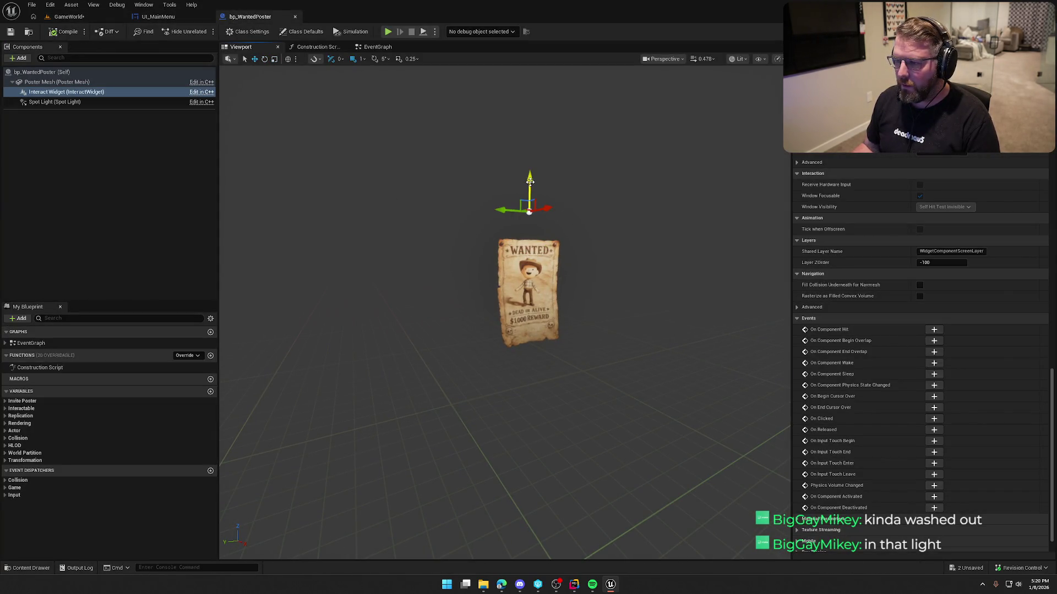
click(66, 16)
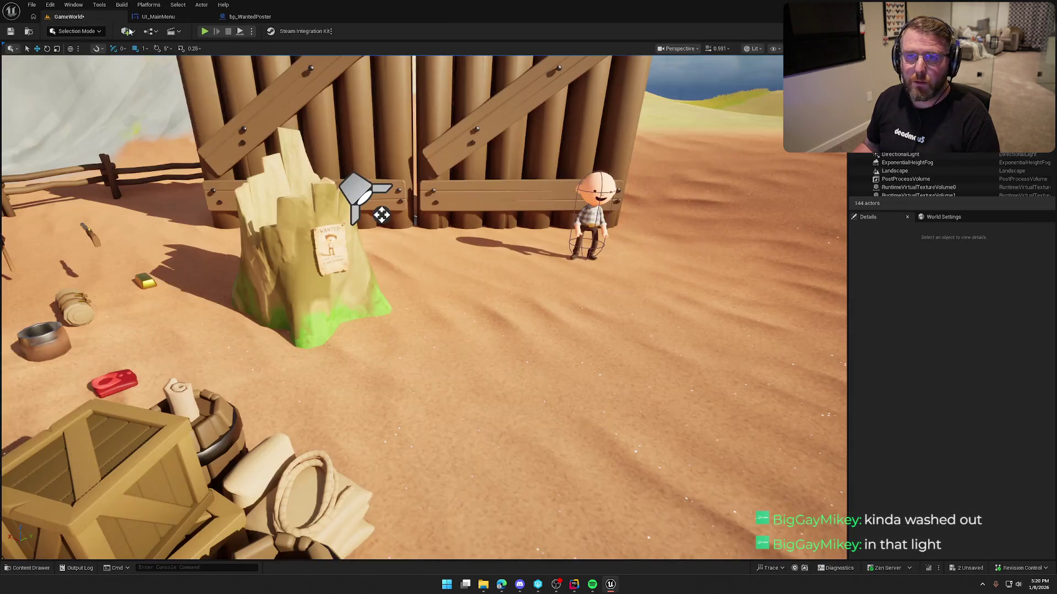
click(203, 31)
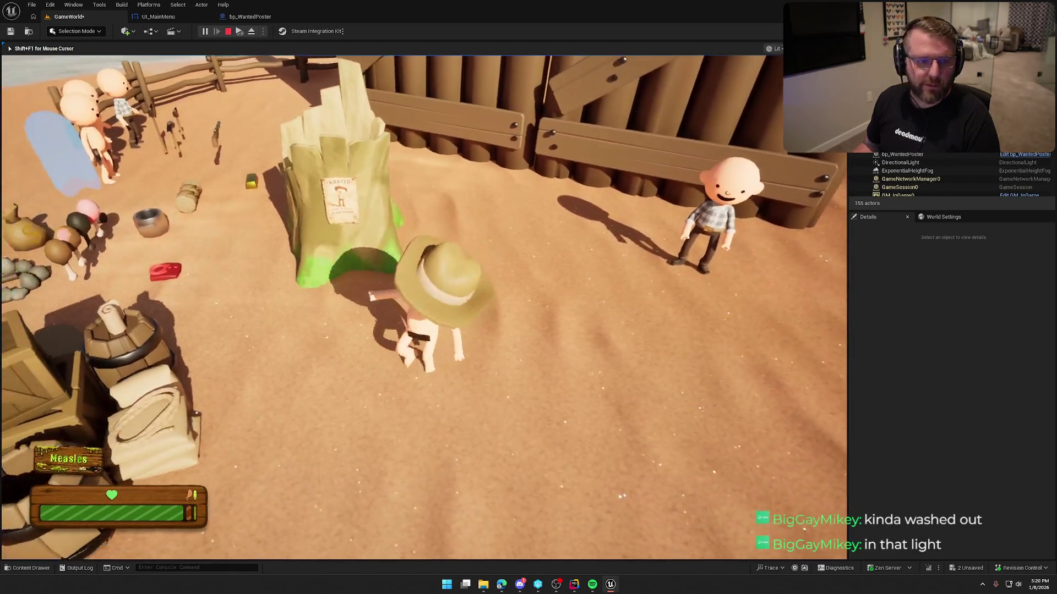
key(Escape)
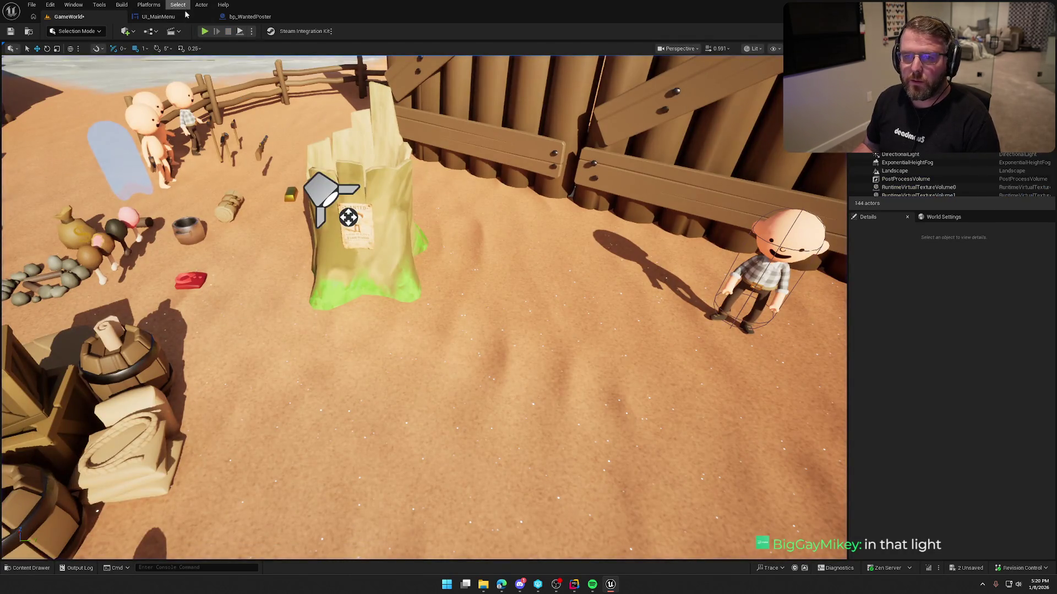
Playtest again, walking the character to the stump to see the Invite Friends prompt
click(240, 17)
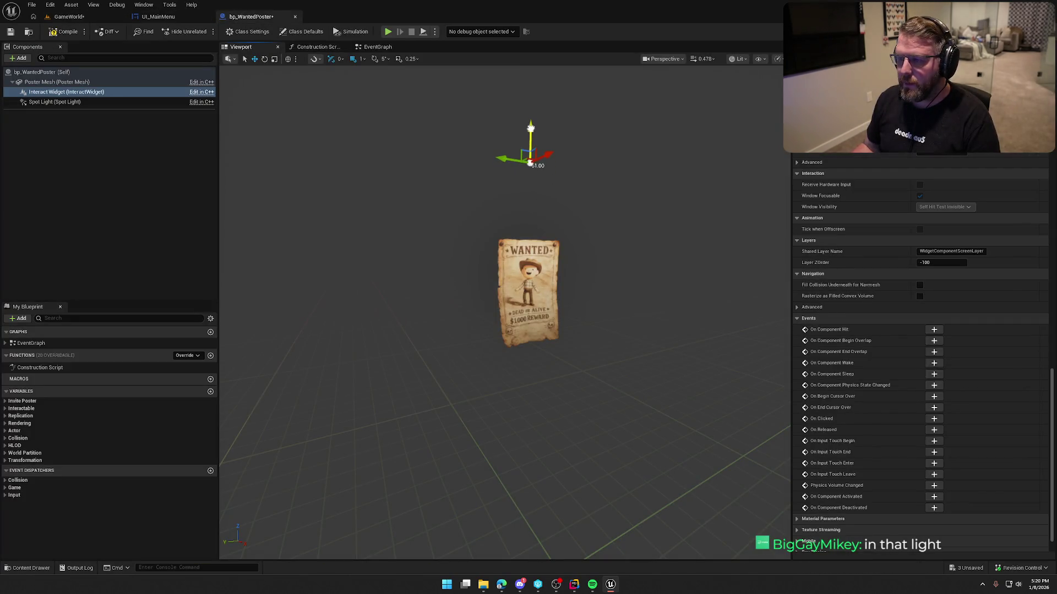
click(76, 19)
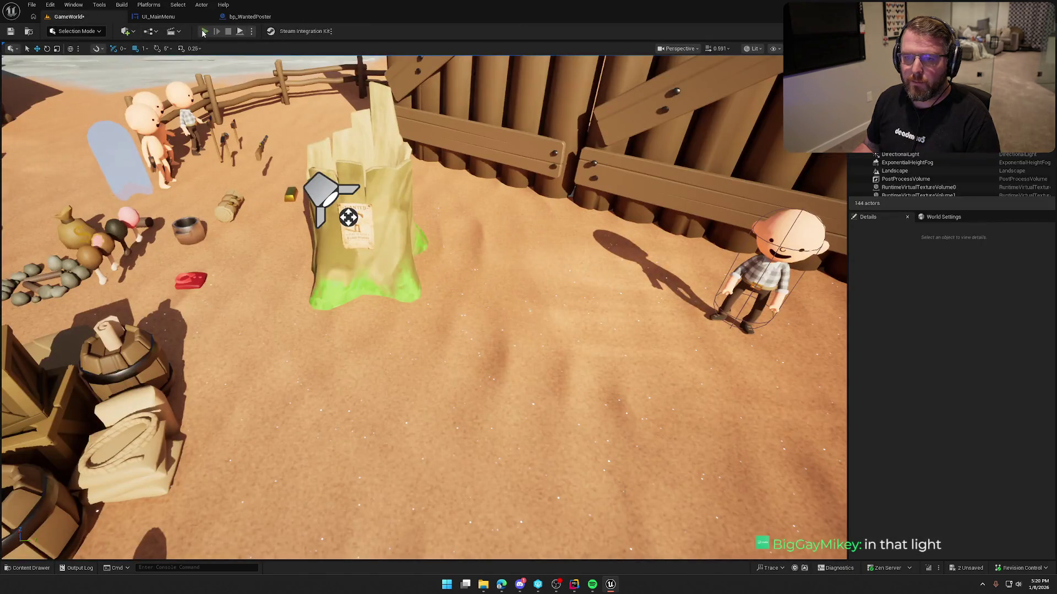
key(w)
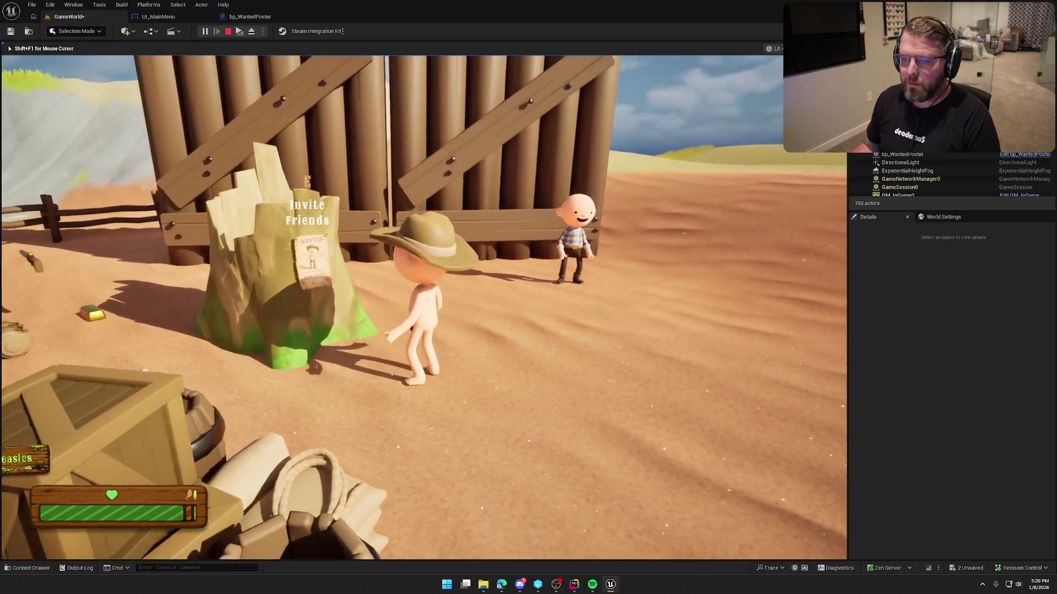
key(w)
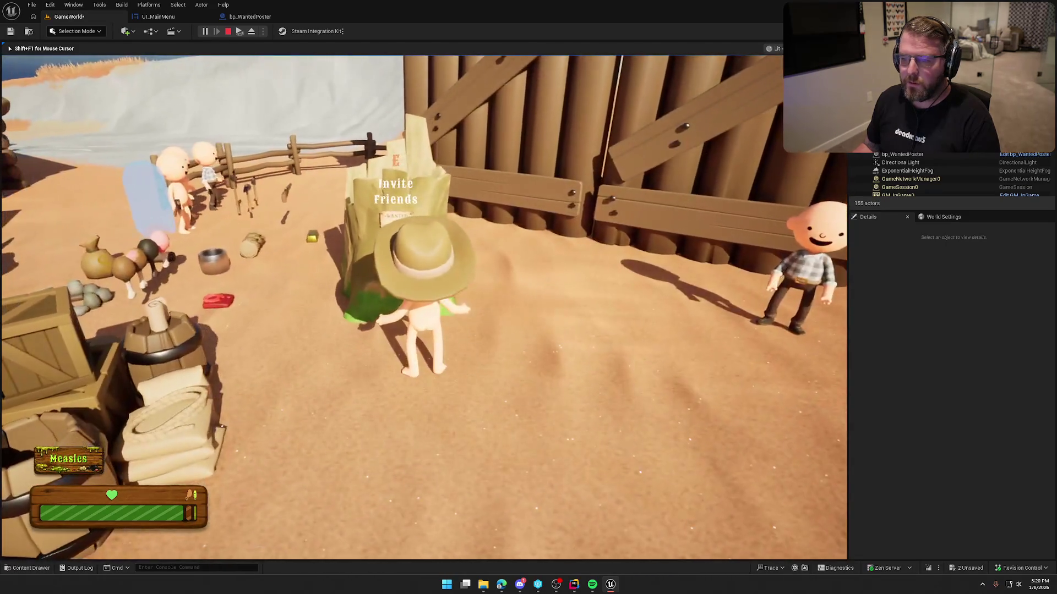
key(Escape)
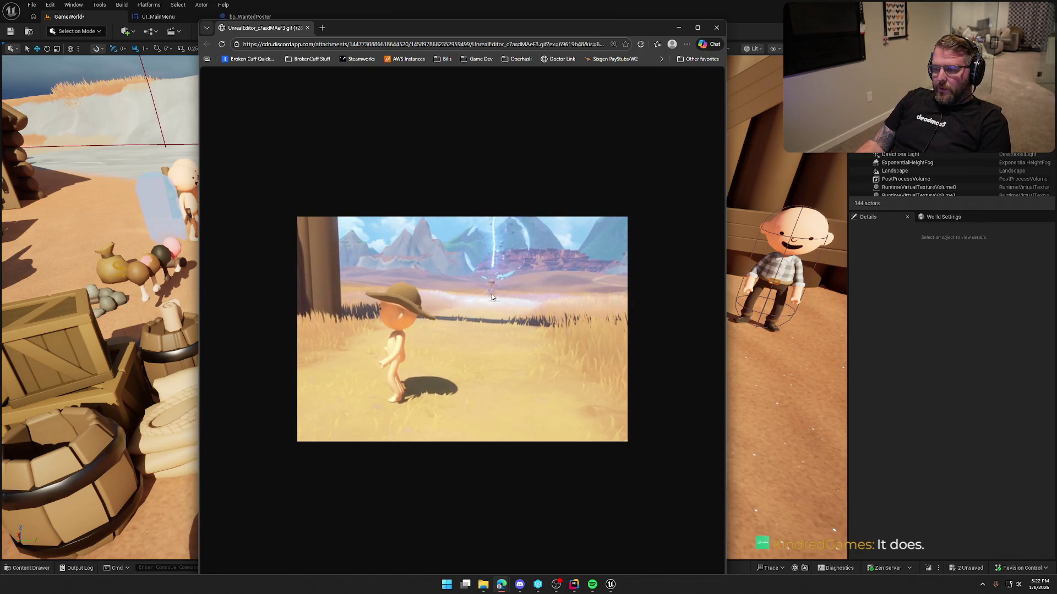
click(717, 29)
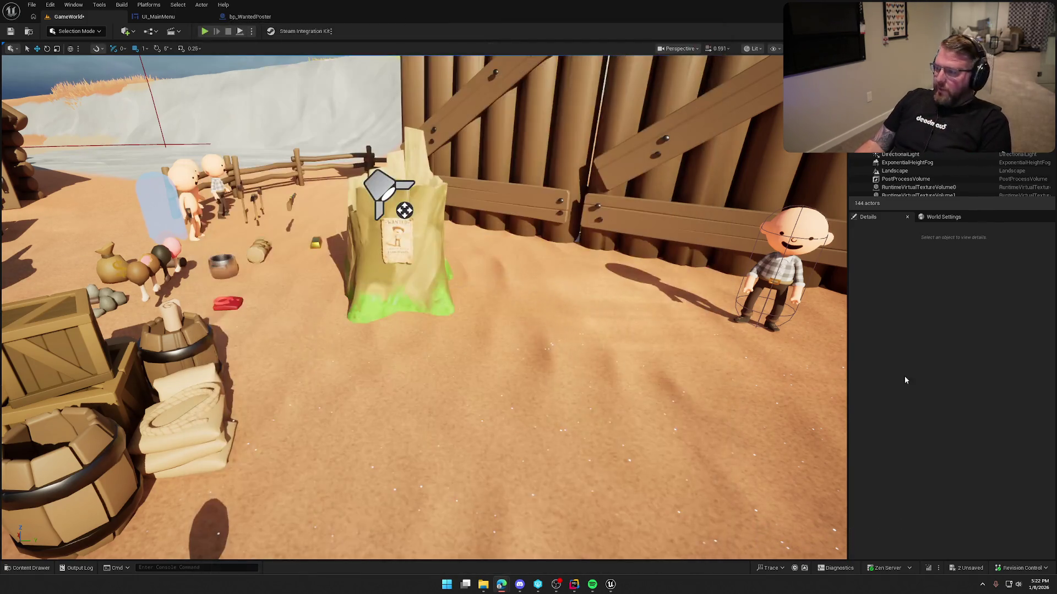
Go to the Player folder in the Content Drawer and open bp_Player
key(ctrl+space)
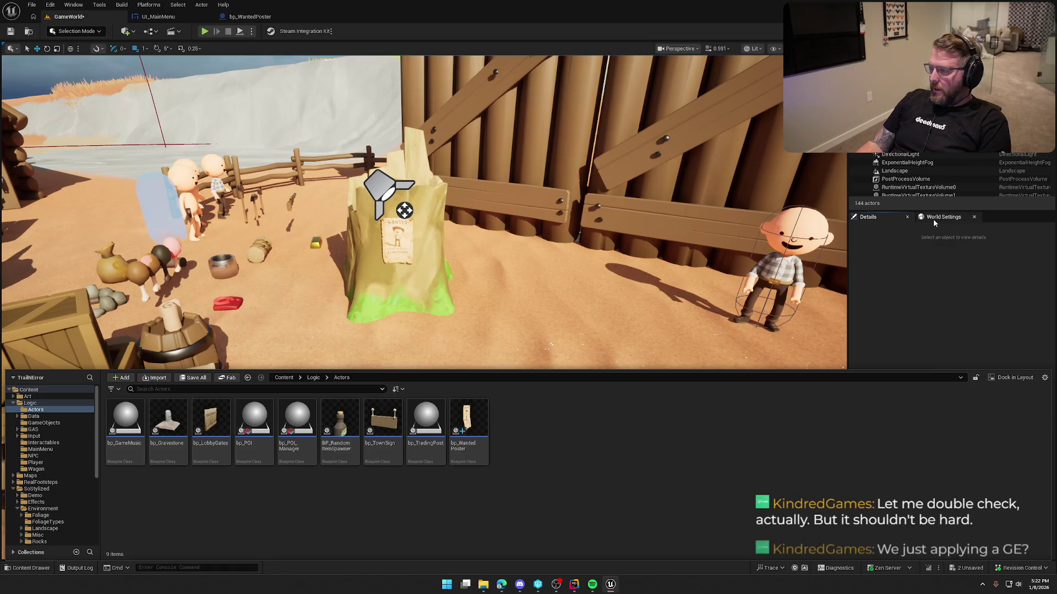
click(633, 420)
key(Escape)
click(27, 568)
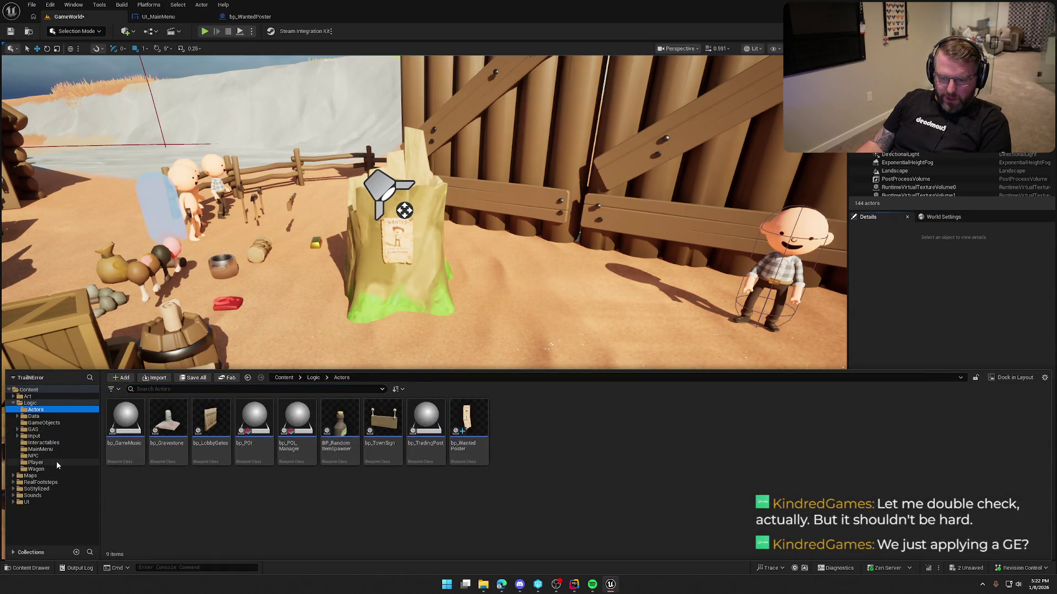
click(35, 462)
click(167, 421)
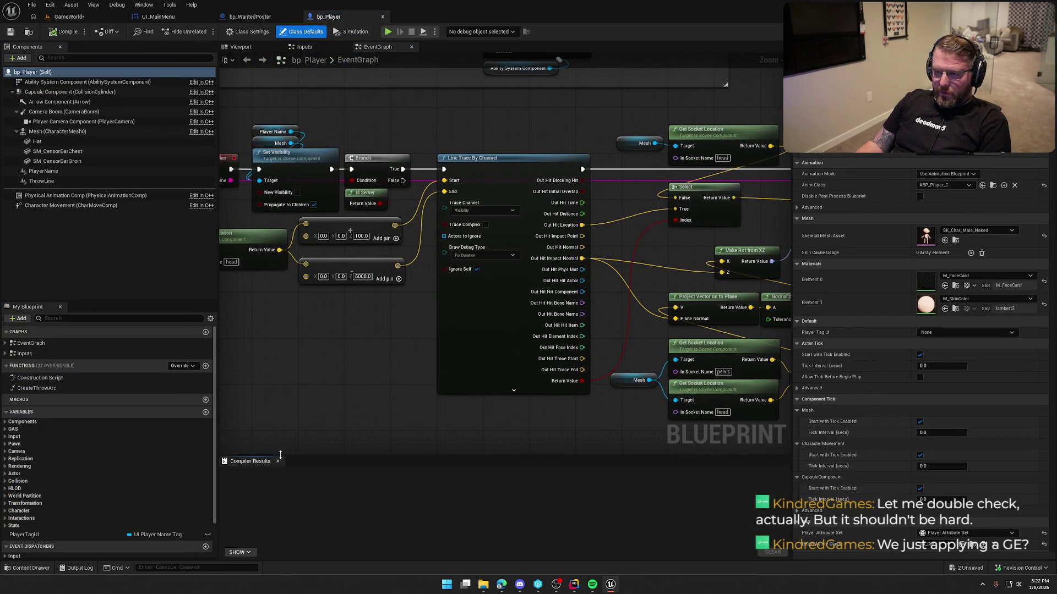
Close the compiler results and marquee-select Assign Tag, Make Outgoing Spec, both ASC nodes and ApplyGameplayEffectSpecToSelf
click(278, 461)
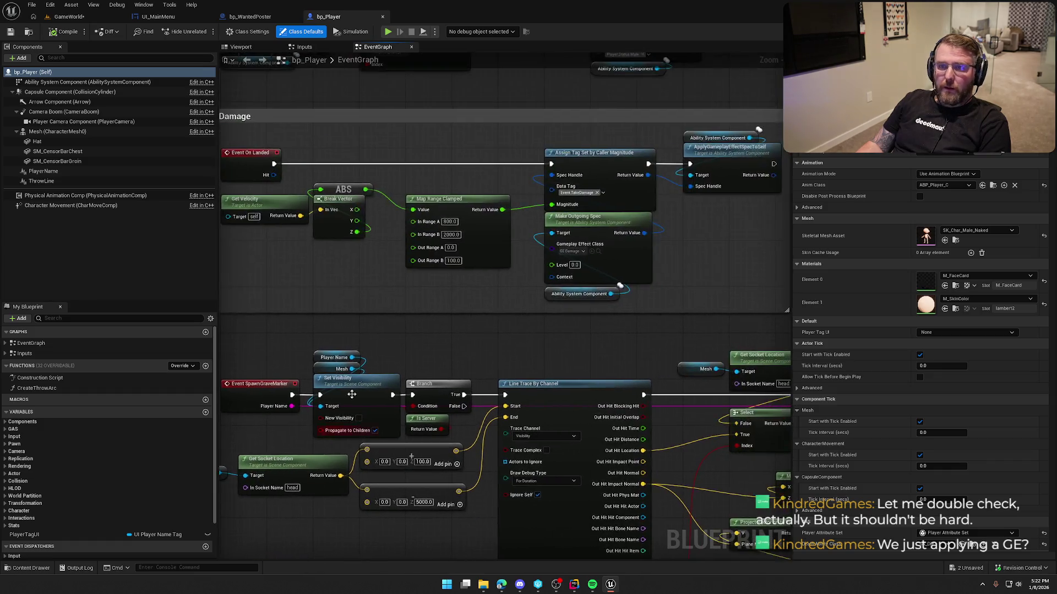
scroll(350, 418, down, 3)
scroll(363, 348, up, 3)
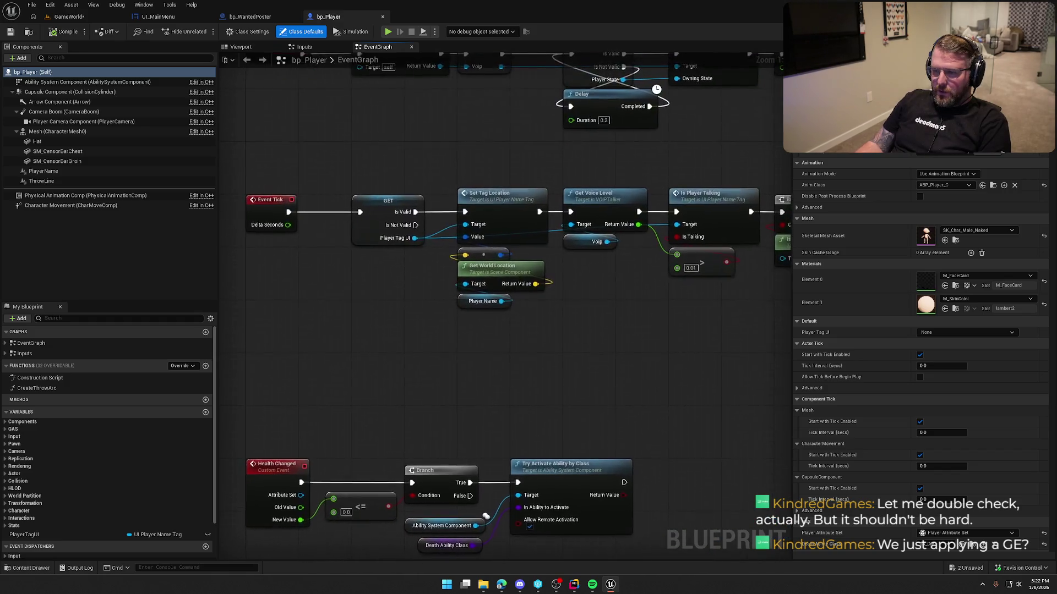
mouse_move(611, 193)
mouse_down()
mouse_move(314, 116)
mouse_move(277, 46)
mouse_up()
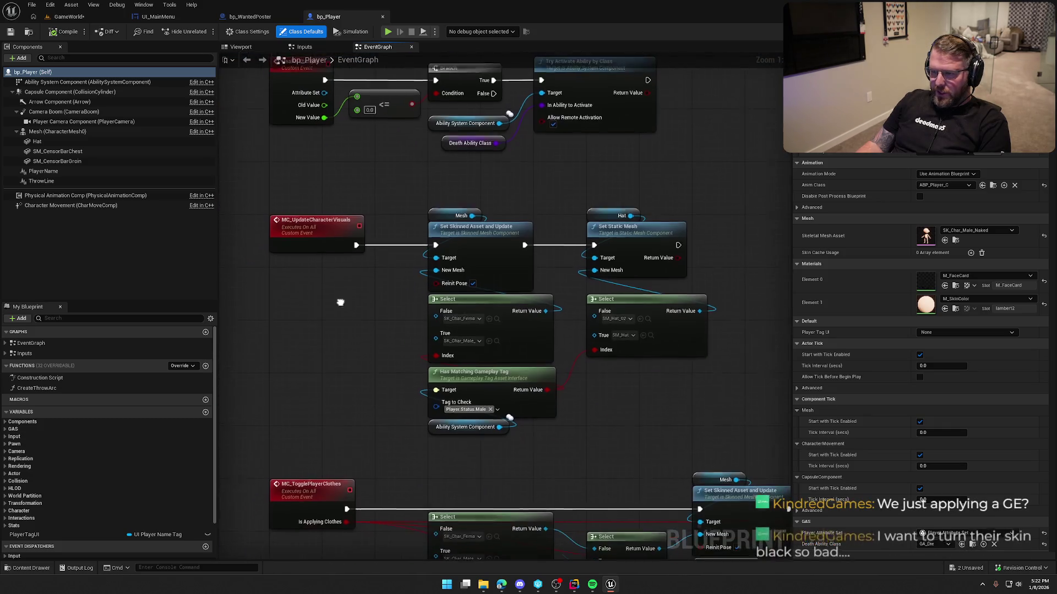
drag(352, 376, 351, 184)
drag(389, 243, 388, 104)
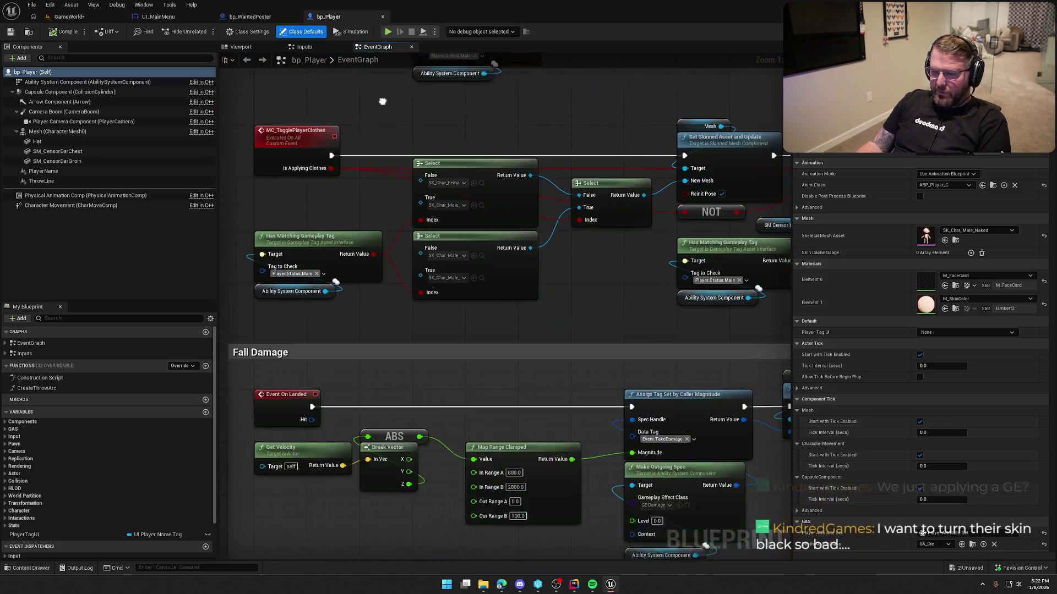
drag(534, 301, 568, 176)
mouse_move(557, 389)
mouse_down()
mouse_move(556, 370)
mouse_move(516, 385)
mouse_move(516, 360)
mouse_up()
drag(525, 308, 782, 131)
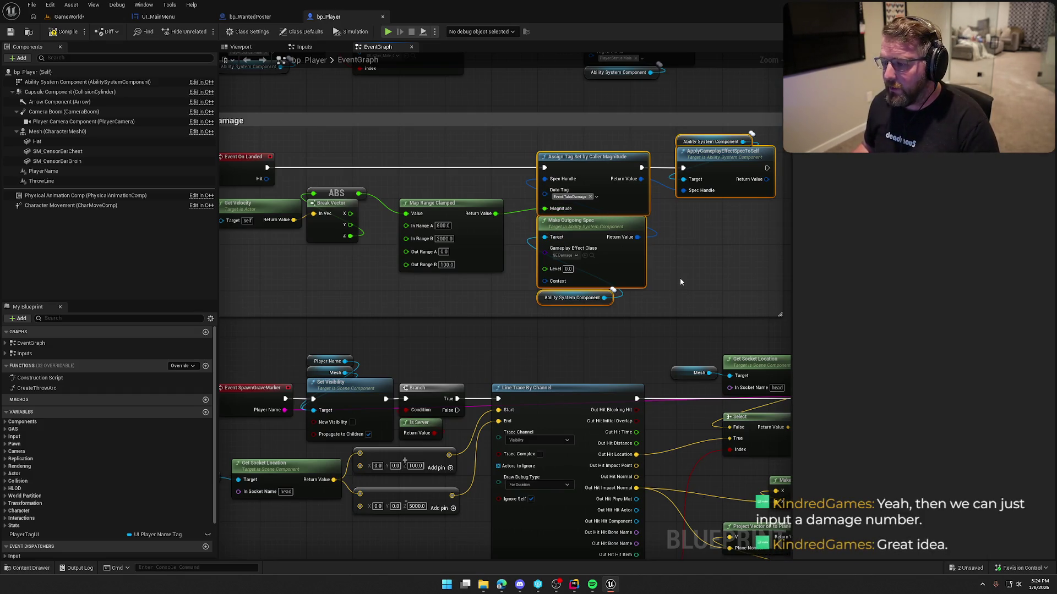
Select the Event SpawnGraveMarker node group and drag it lower, below the Fall Damage section
drag(647, 265, 617, 251)
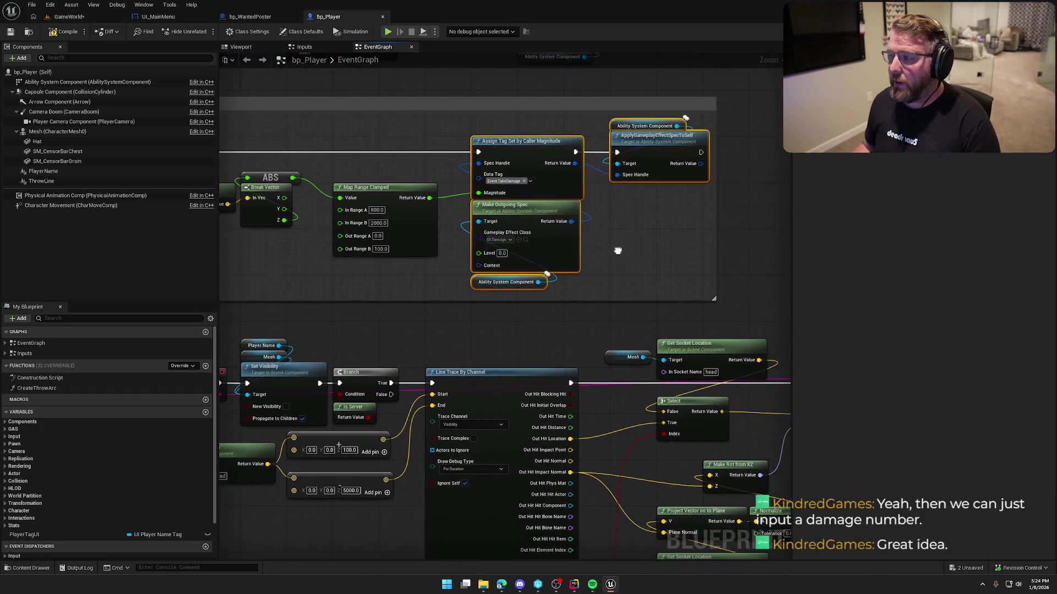
right_click(535, 146)
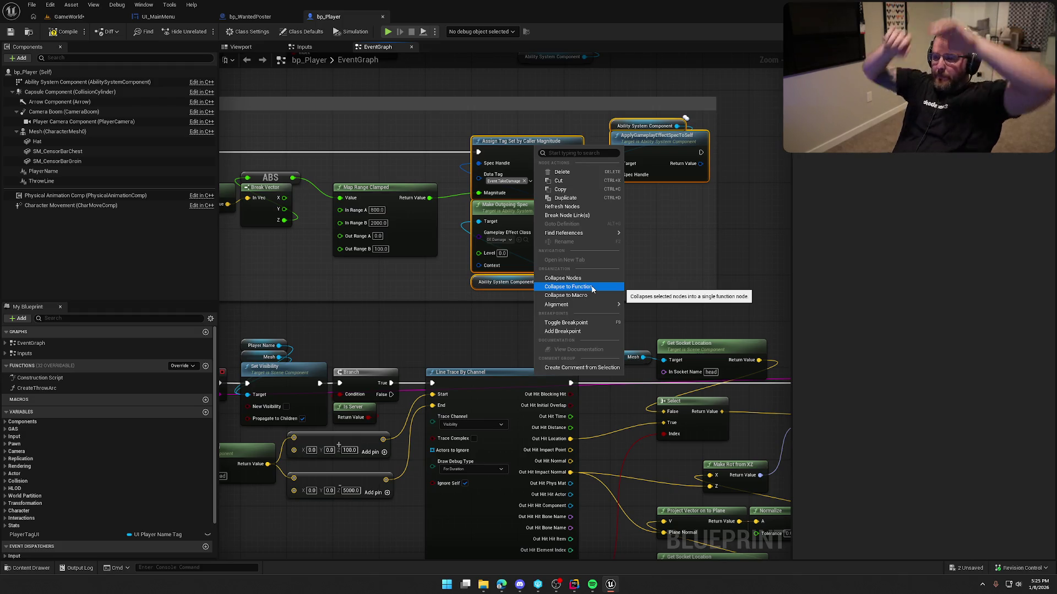
scroll(576, 225, down, 5)
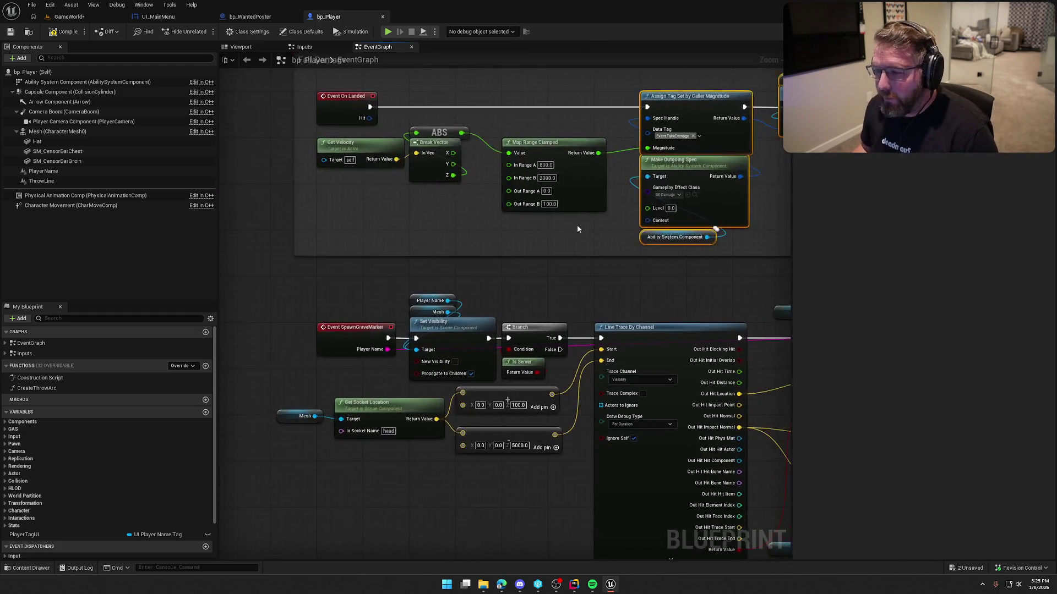
scroll(436, 301, down, 3)
mouse_move(691, 371)
mouse_down()
mouse_move(404, 292)
mouse_move(323, 255)
mouse_move(333, 252)
mouse_up()
scroll(332, 252, up, 5)
drag(456, 313, 456, 477)
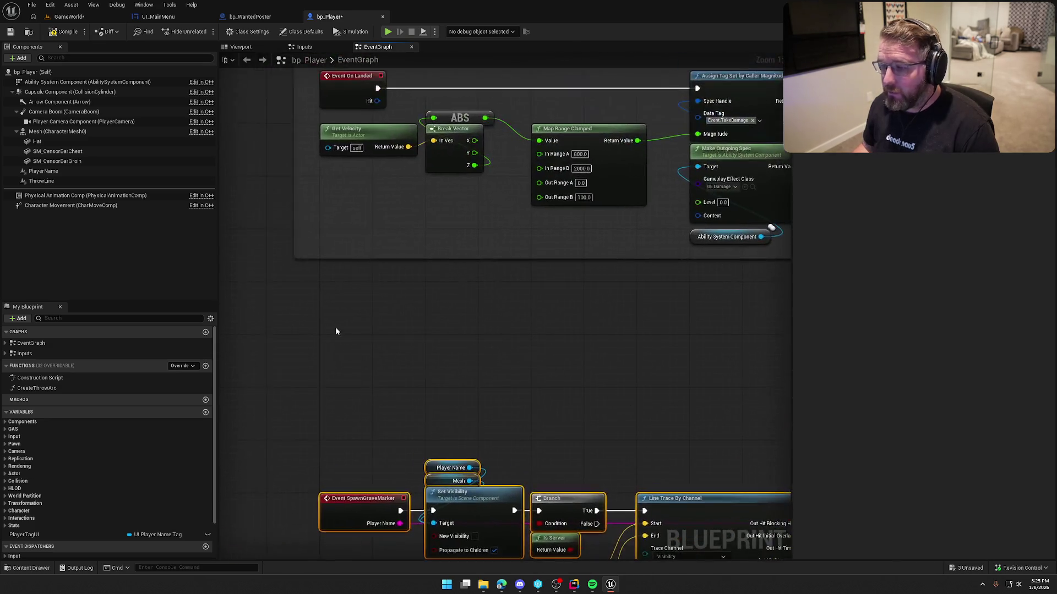
Add a custom event named Server_ApplyDamage with Replicates set to Run on Server
right_click(331, 302)
text(custom event)
key(Return)
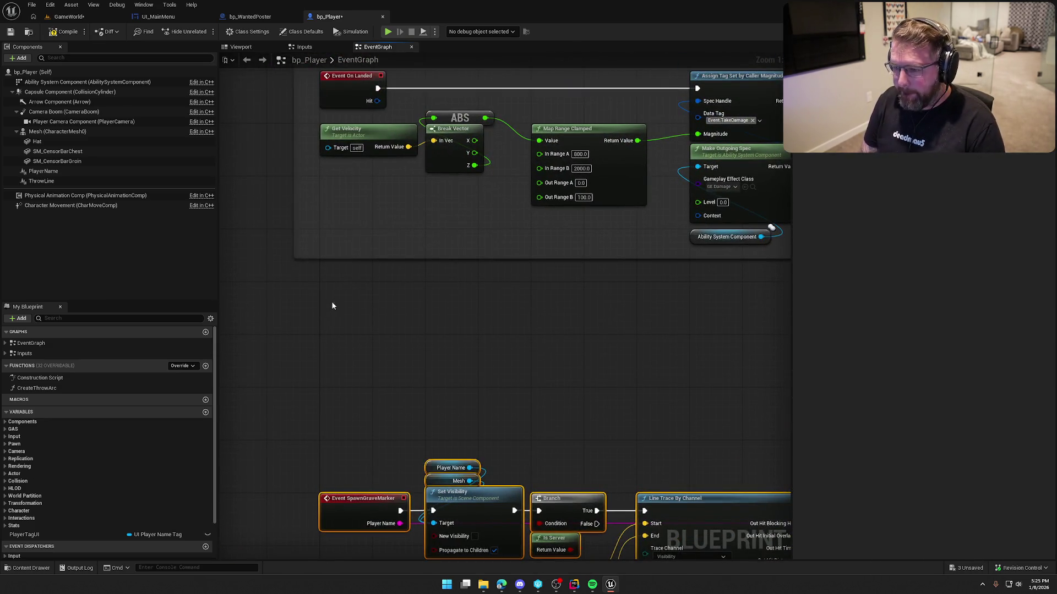
text(S)
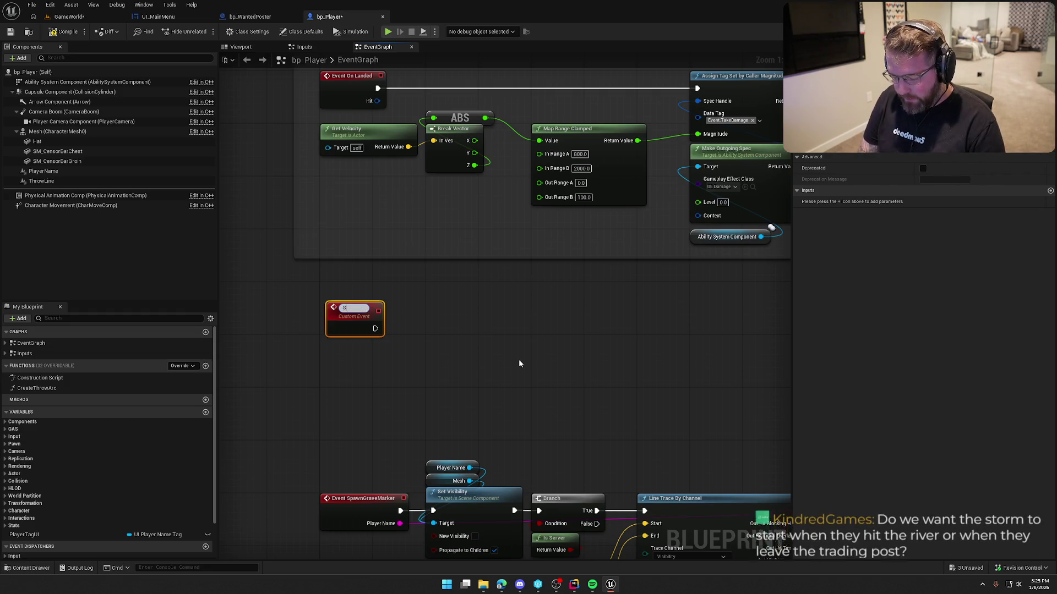
text(erver_App)
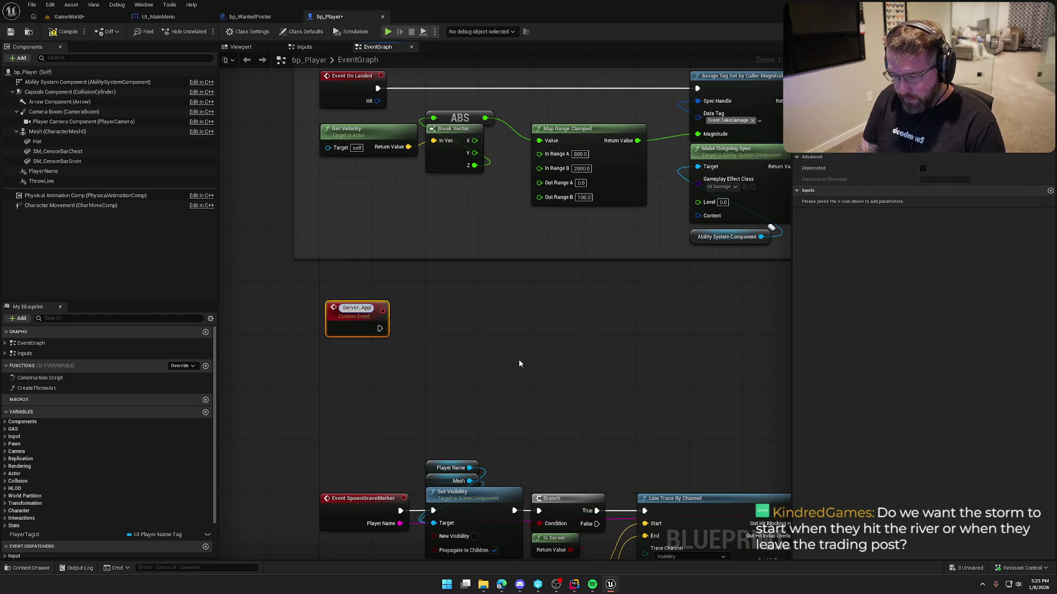
text(lyDamage)
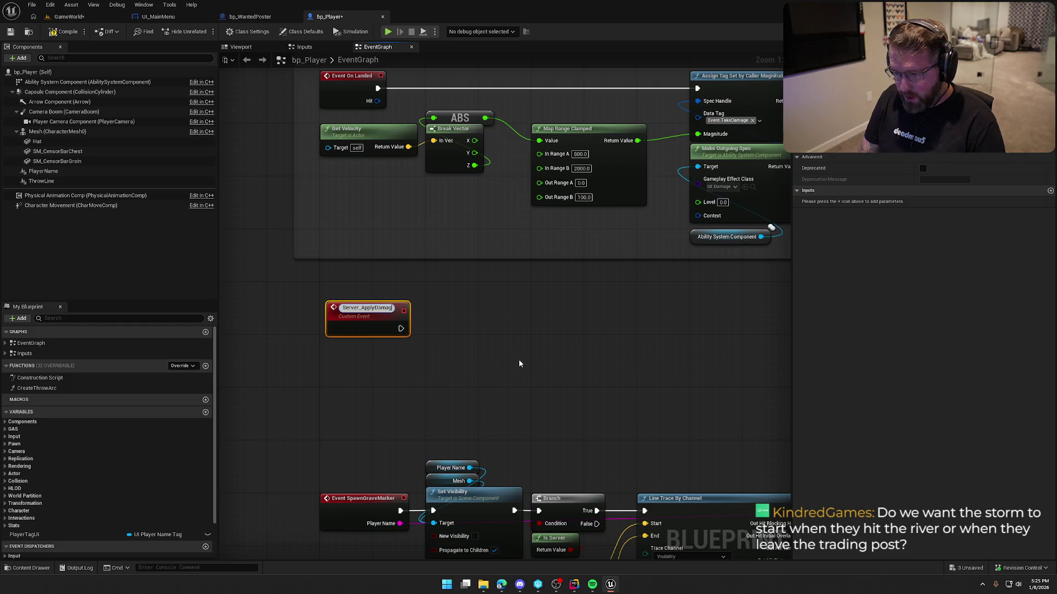
key(Return)
drag(363, 310, 356, 343)
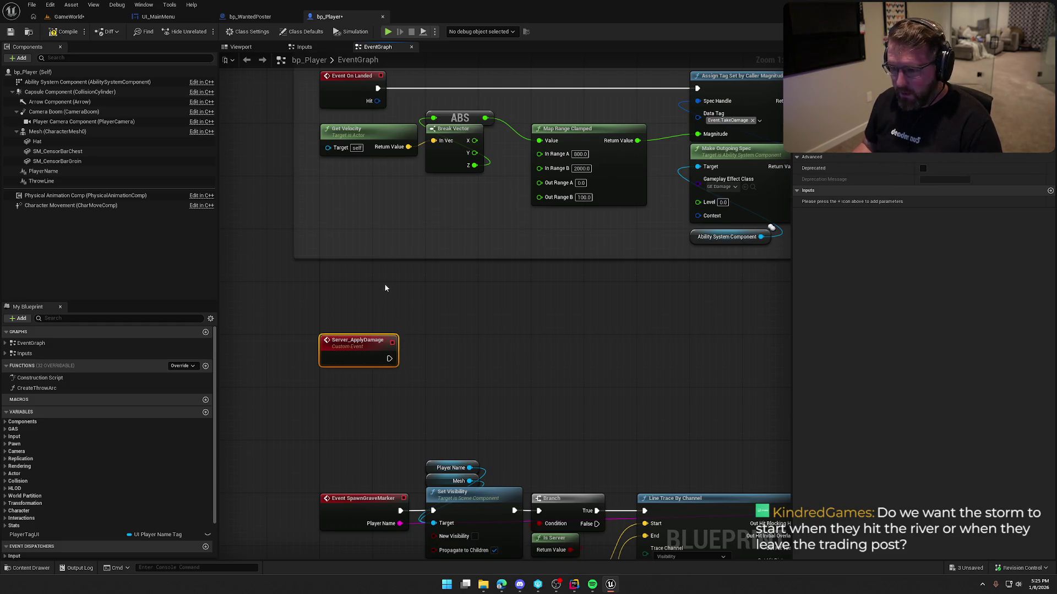
click(952, 146)
click(681, 365)
Copy and paste the four damage-applying gameplay effect nodes
scroll(552, 397, down, 3)
drag(491, 153, 684, 294)
key(ctrl+c)
key(ctrl+v)
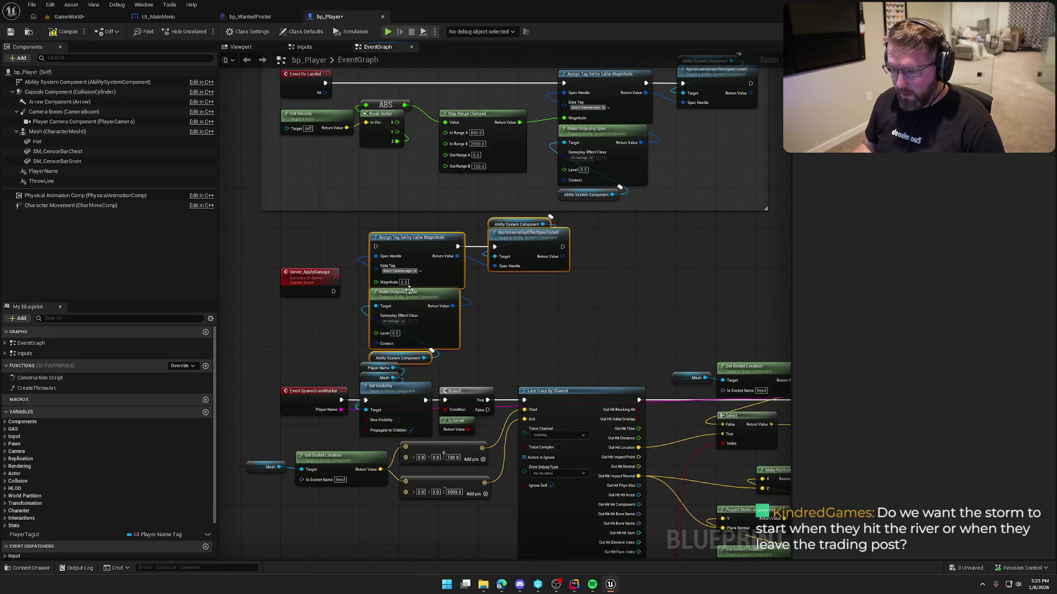
drag(422, 237, 467, 233)
scroll(486, 257, down, 3)
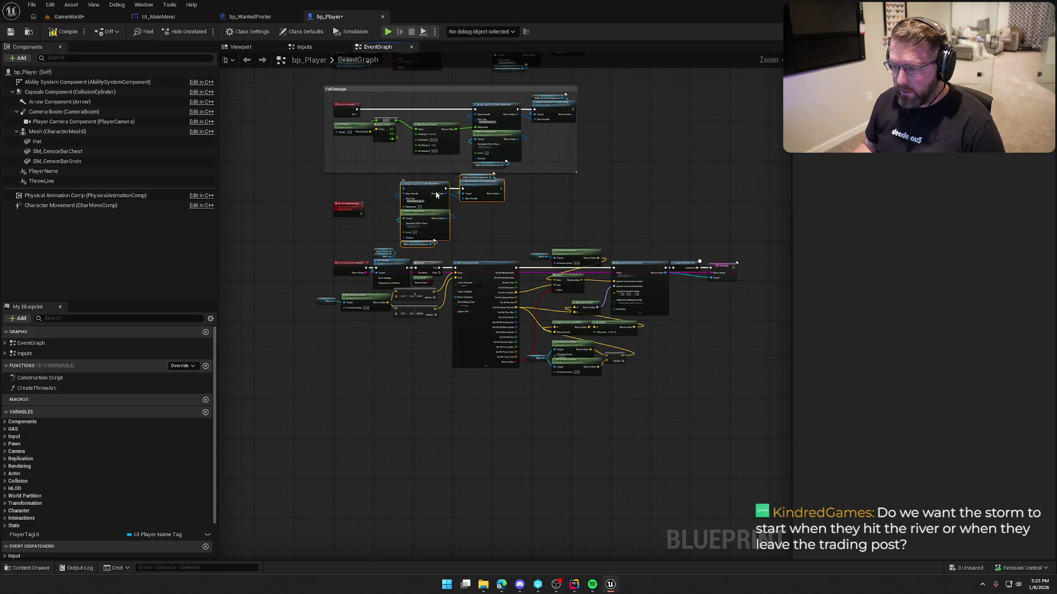
drag(430, 193, 641, 128)
Place the pasted damage nodes below the Fall Damage section
drag(309, 226, 700, 405)
scroll(311, 272, up, 5)
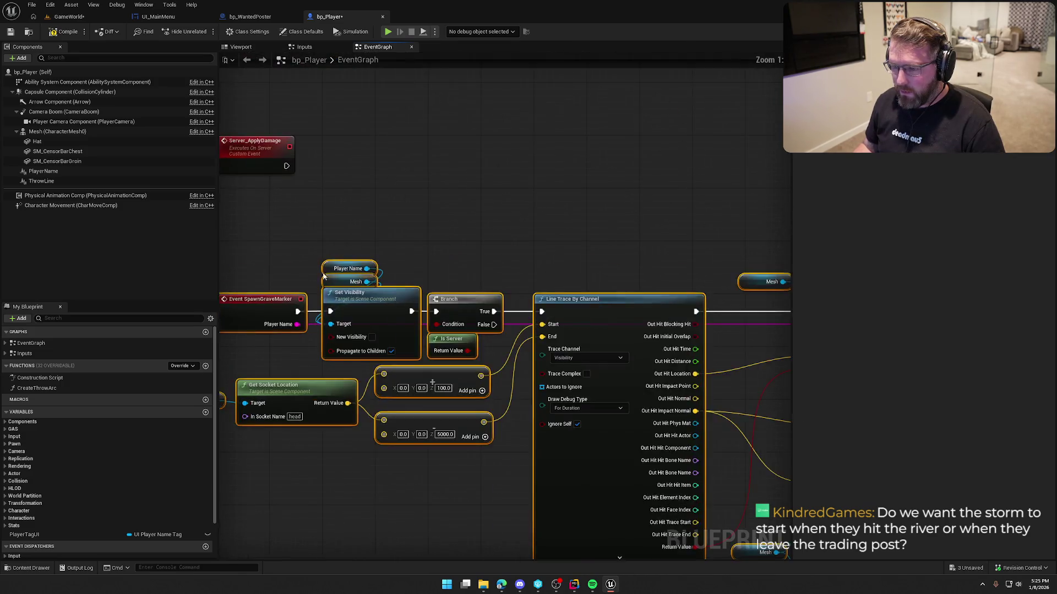
scroll(401, 381, down, 5)
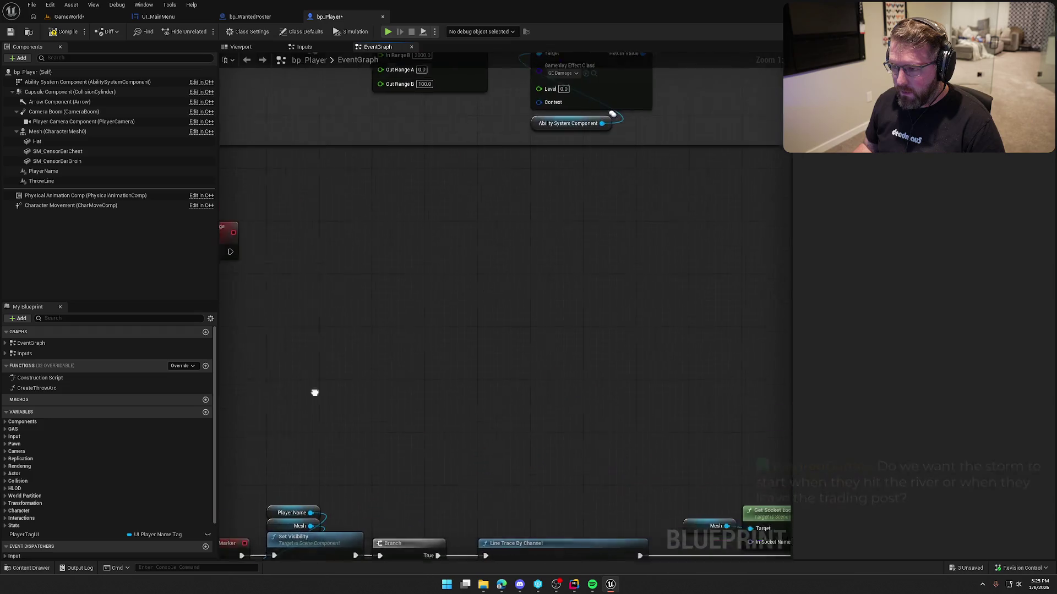
drag(641, 263, 571, 246)
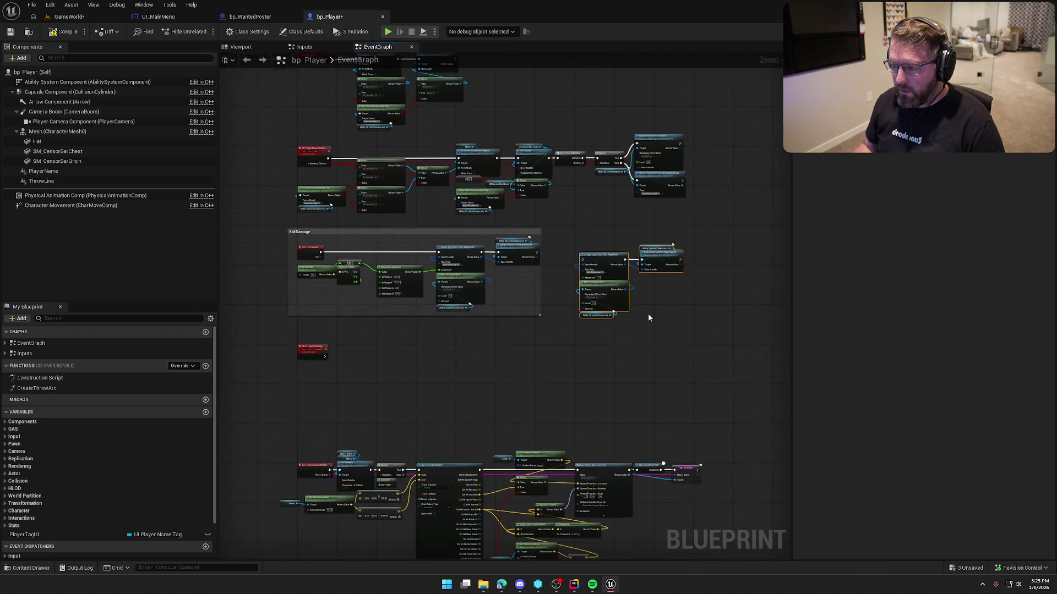
scroll(649, 318, up, 4)
mouse_move(508, 154)
mouse_down()
mouse_move(288, 397)
mouse_move(705, 267)
mouse_move(361, 278)
mouse_move(620, 250)
mouse_move(514, 246)
mouse_up()
Wire Server_ApplyDamage to the copied Assign Tag node and give it an input feeding Magnitude
drag(678, 241, 643, 242)
drag(611, 294, 511, 251)
drag(650, 248, 597, 247)
click(482, 237)
click(826, 201)
text(Dm)
key(BackSpace)
Name the event's new input 'Damage Amount'
text(amage Amount)
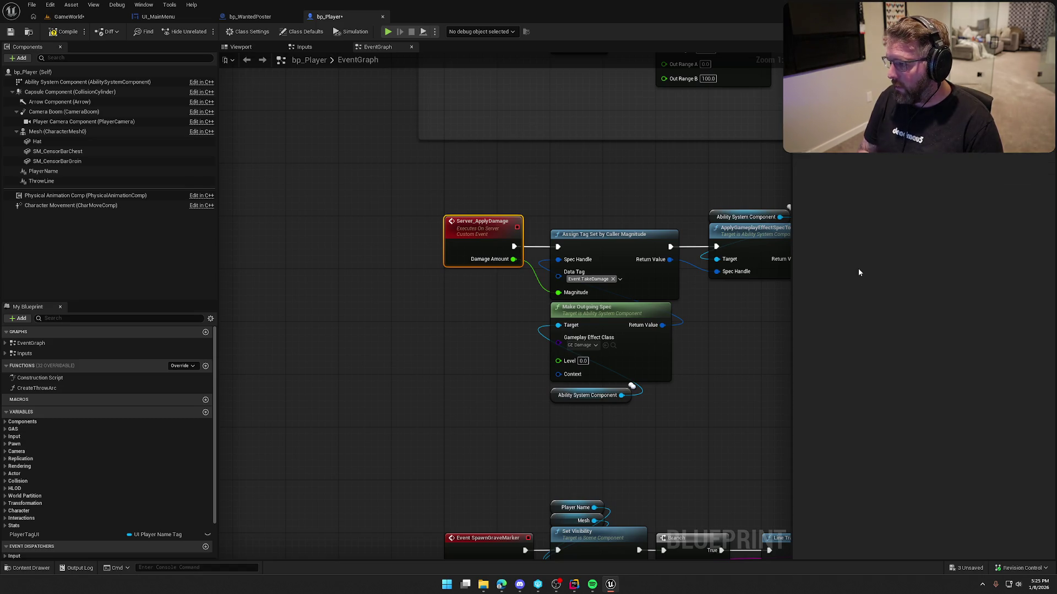
key(Return)
mouse_move(729, 364)
mouse_down()
mouse_move(503, 346)
mouse_move(571, 424)
mouse_up()
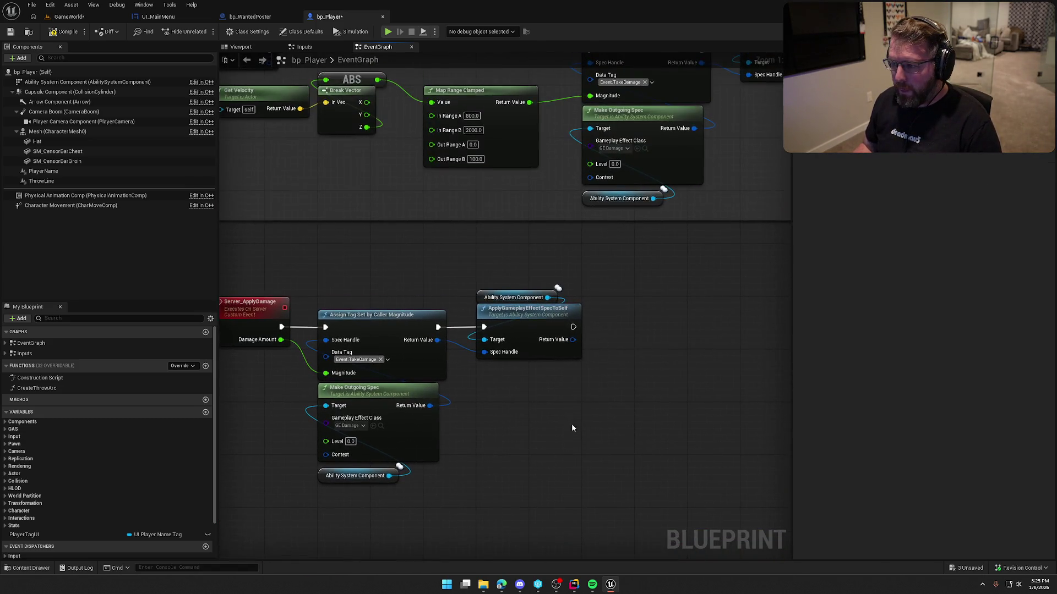
scroll(572, 424, down, 2)
scroll(495, 221, up, 2)
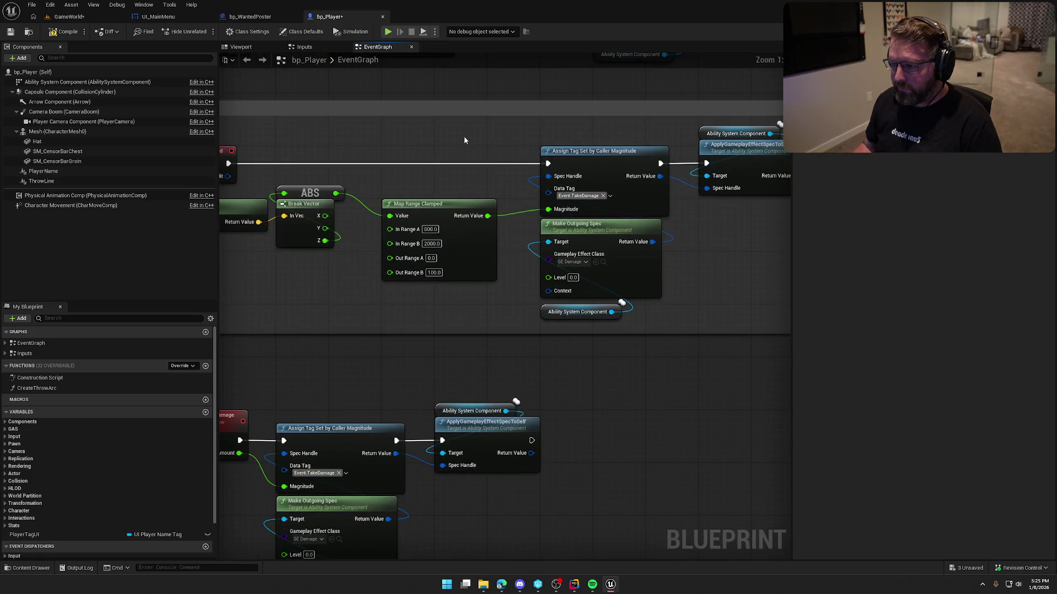
Add a Server Apply Damage call fed by Map Range's Return Value and Event On Landed
drag(467, 139, 574, 155)
right_click(574, 156)
text(server apply)
key(Return)
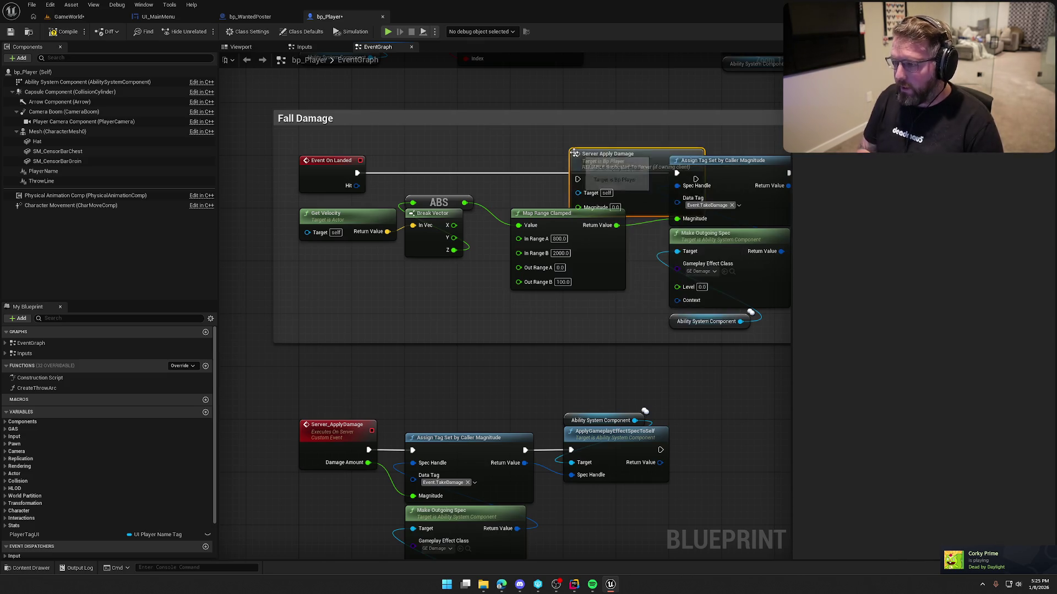
drag(628, 208, 602, 189)
mouse_move(618, 225)
mouse_down()
mouse_move(551, 187)
mouse_move(358, 173)
mouse_up()
mouse_move(703, 160)
mouse_down()
mouse_move(497, 166)
mouse_move(685, 328)
mouse_up()
Delete the old local damage nodes and shrink the Fall Damage comment around the call
key(Delete)
drag(427, 152, 552, 164)
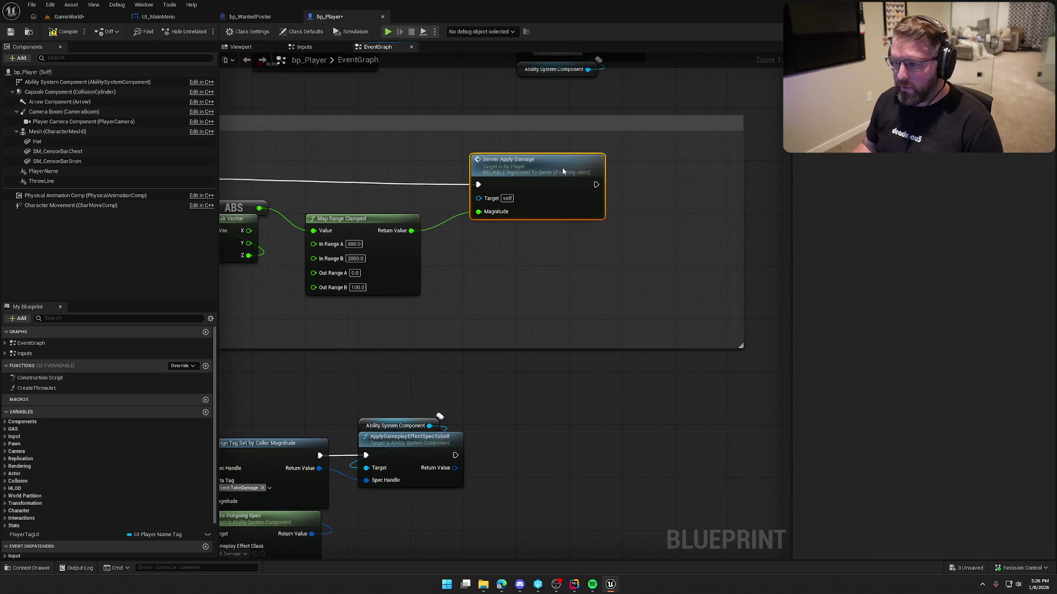
drag(741, 198, 622, 198)
scroll(628, 321, down, 2)
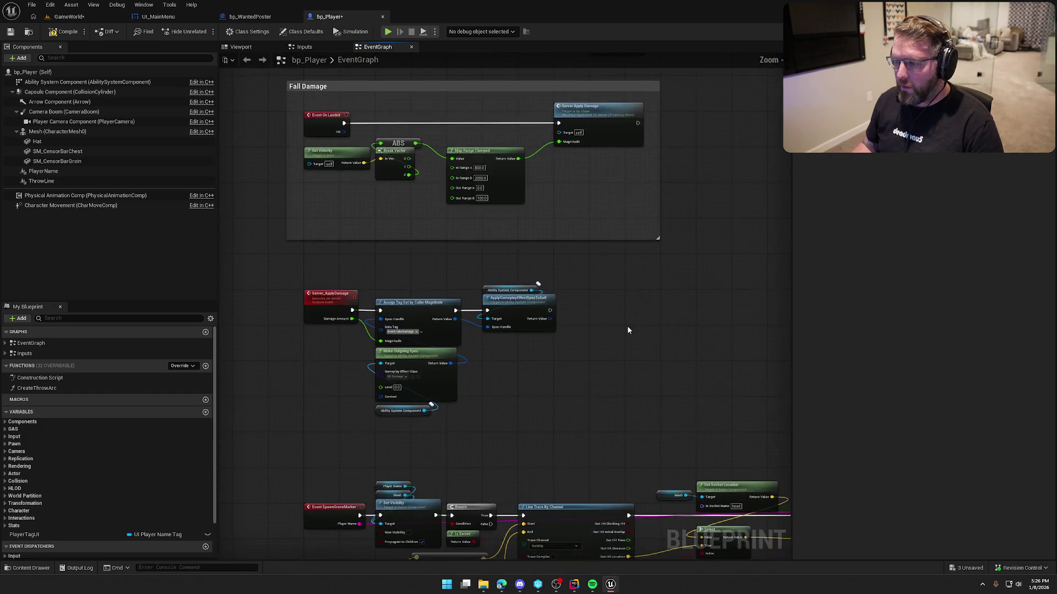
scroll(318, 275, down, 2)
drag(386, 308, 247, 210)
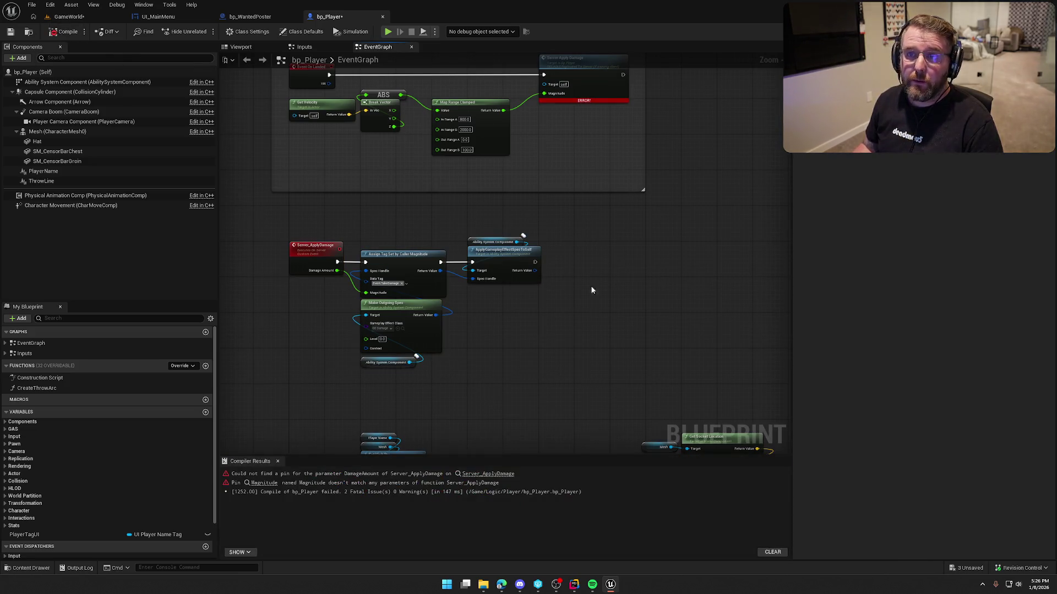
Refresh the Server Apply Damage call node, recompile, and check out bp_Player
click(483, 475)
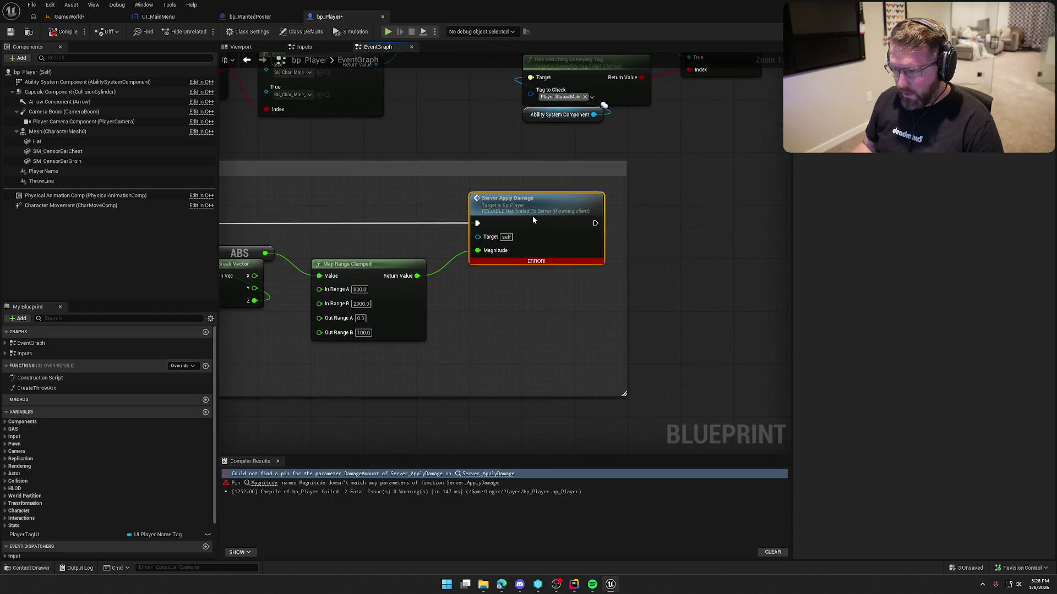
right_click(532, 217)
click(567, 278)
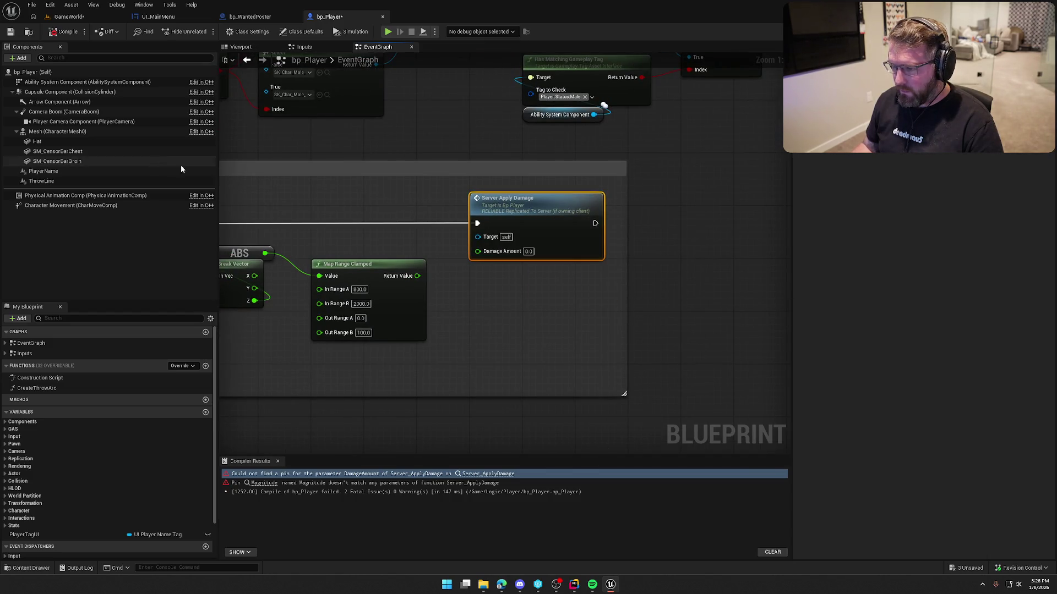
click(63, 31)
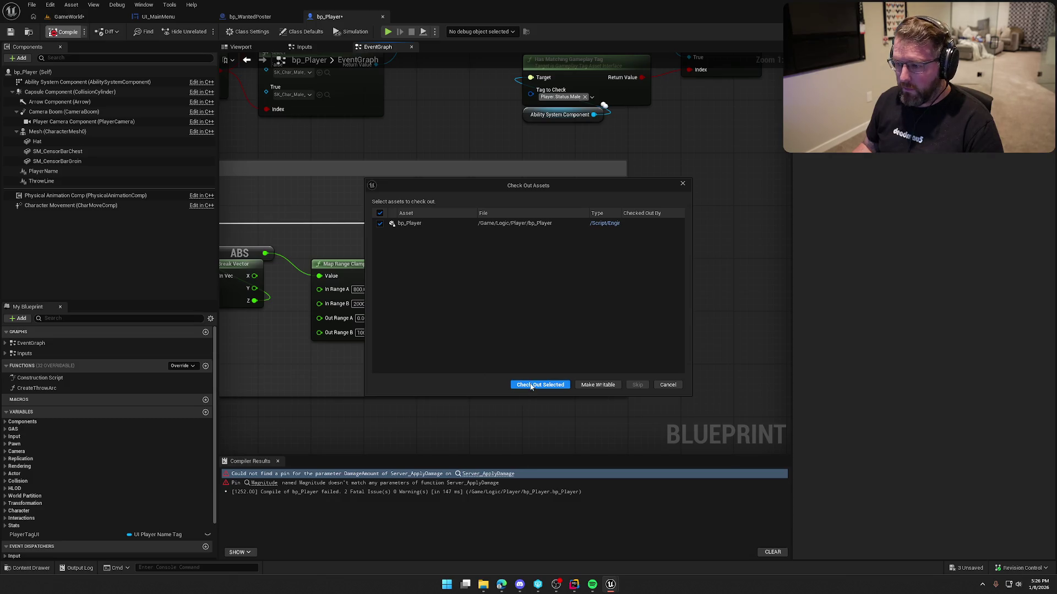
click(540, 384)
Connect the clamped Return Value to Damage Amount and save bp_Player
mouse_move(415, 275)
mouse_down()
mouse_move(485, 264)
mouse_move(478, 251)
mouse_up()
key(ctrl+s)
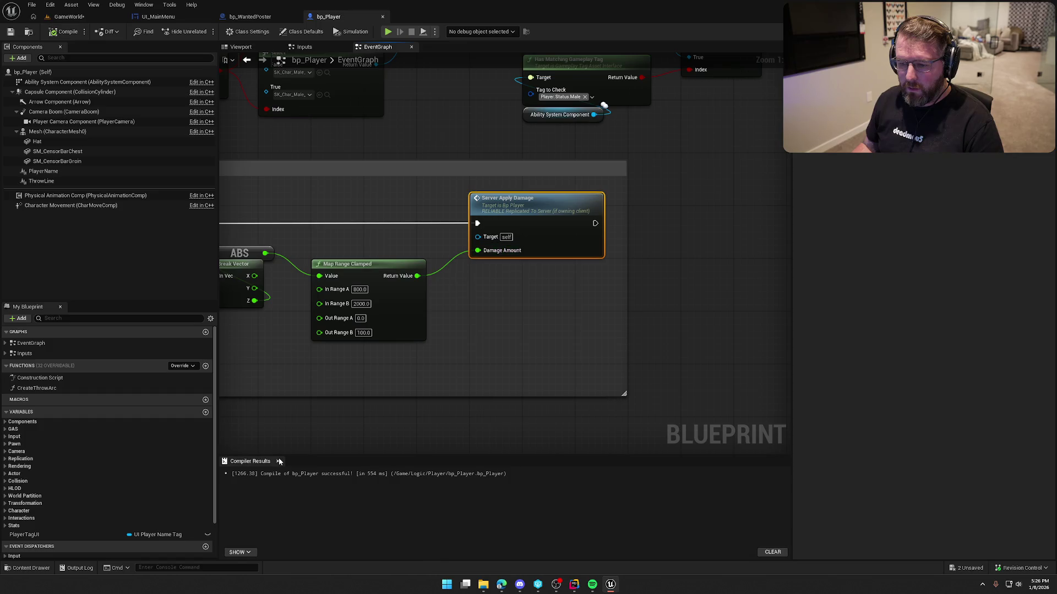
scroll(314, 431, down, 2)
drag(606, 332, 556, 255)
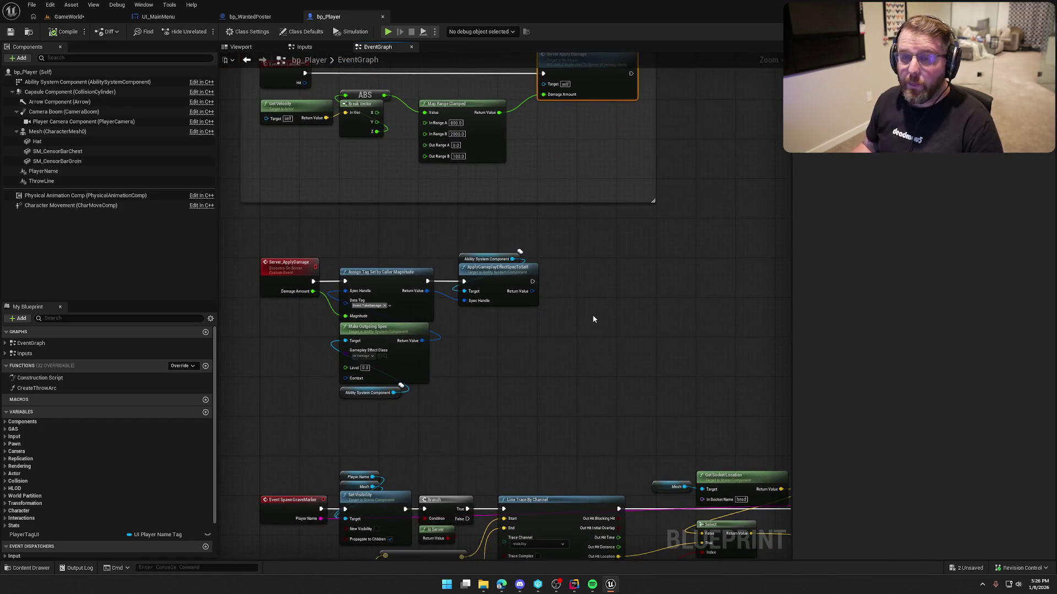
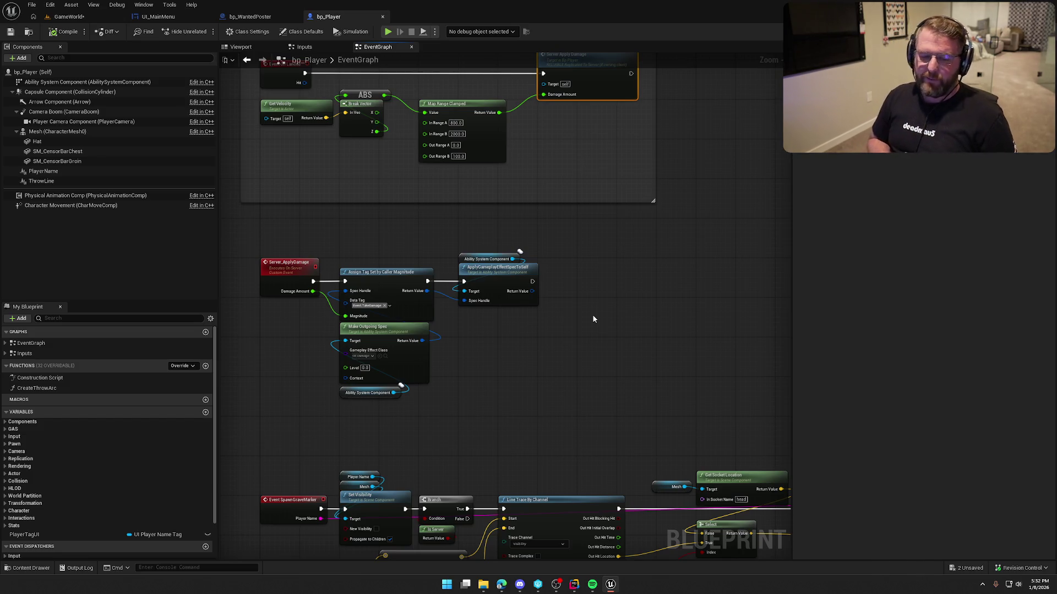
Review bp_Player's Fall Damage and Server_ApplyDamage graph sections, then go back to GameWorld
drag(593, 318, 570, 420)
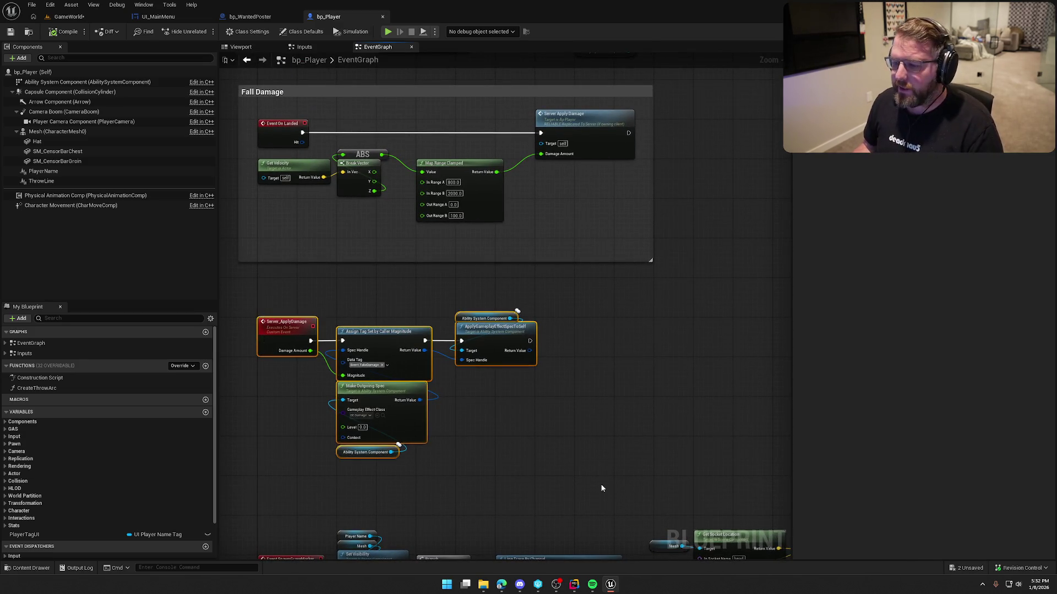
drag(268, 233, 662, 440)
click(662, 440)
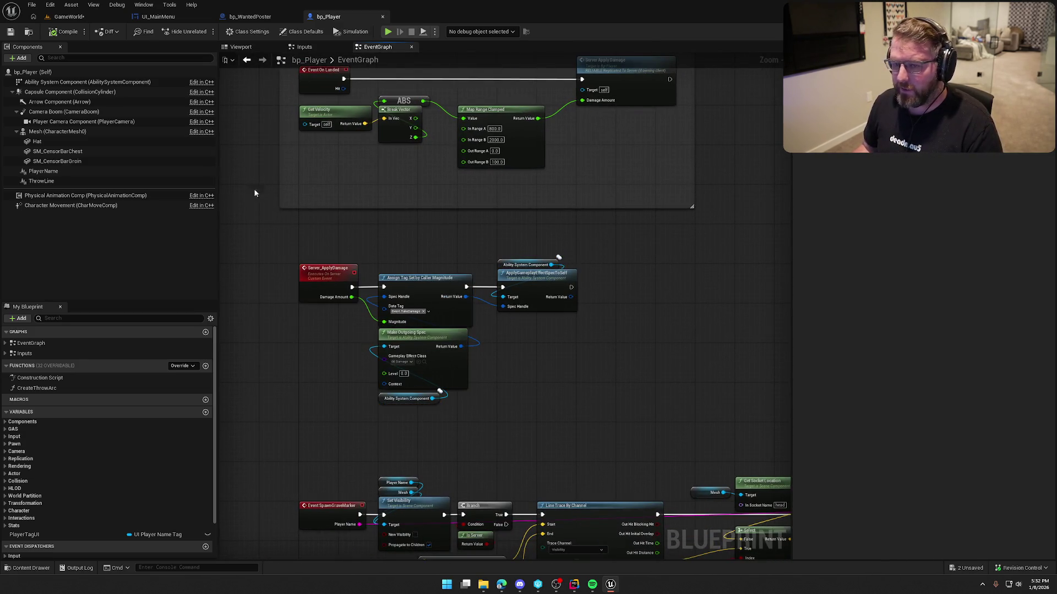
drag(403, 245, 410, 315)
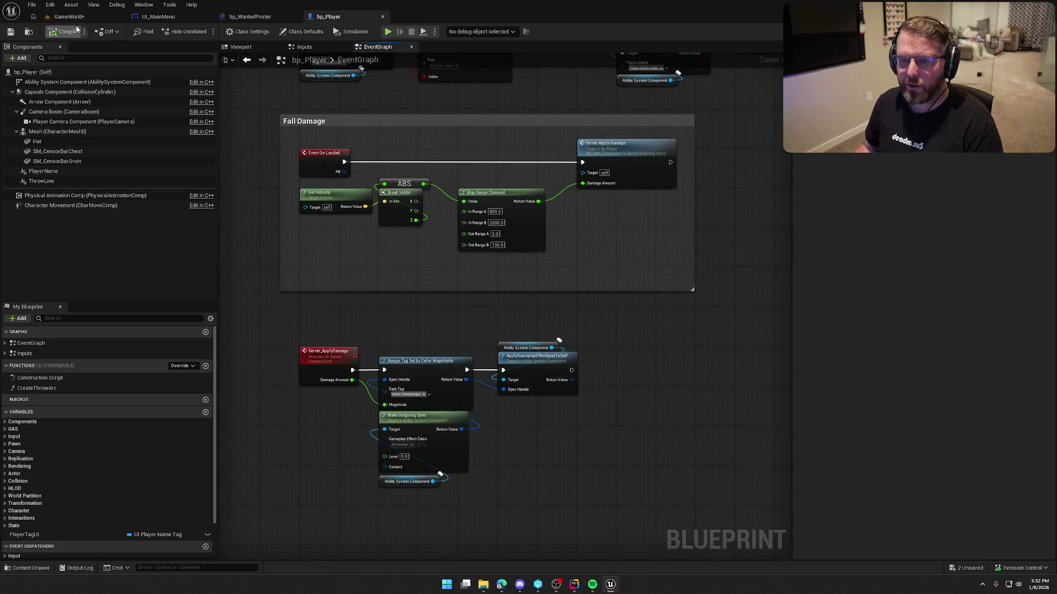
click(66, 17)
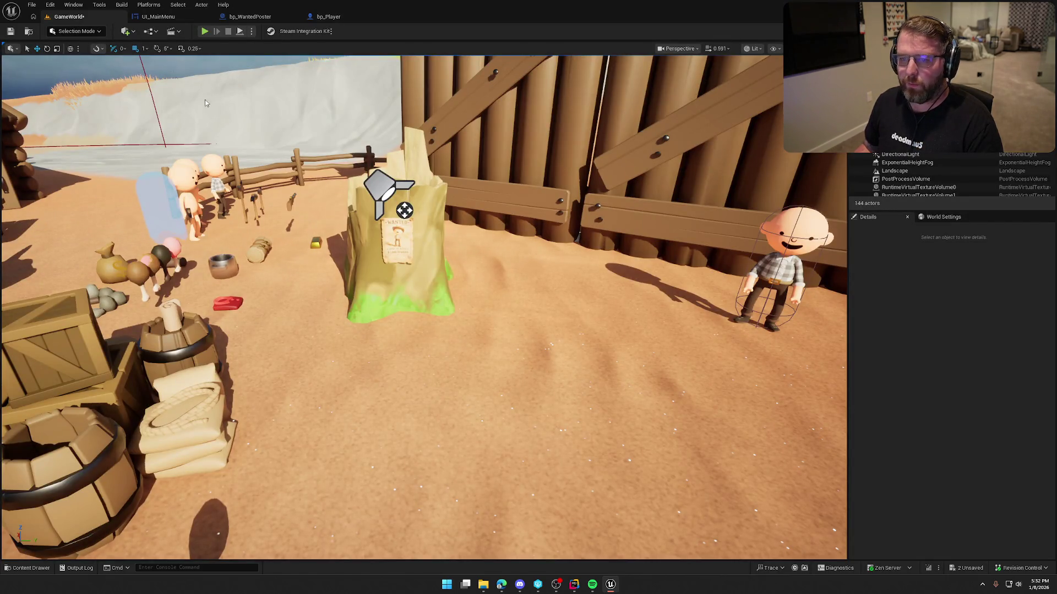
Open bp_WantedPoster's blueprint, check InvitePoster.cpp in Rider, and return to the GameWorld level
click(393, 231)
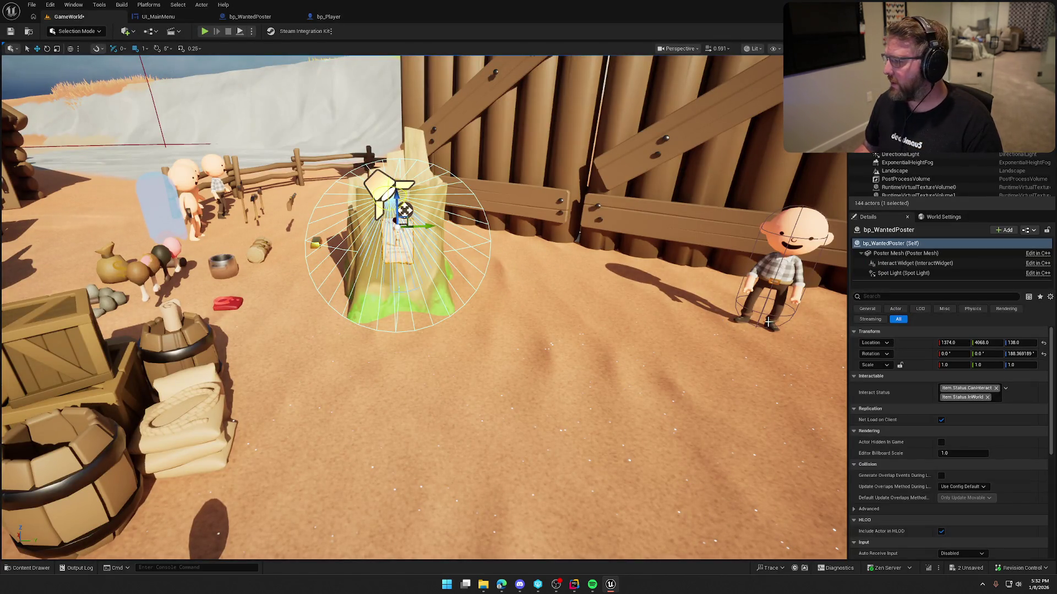
click(1001, 157)
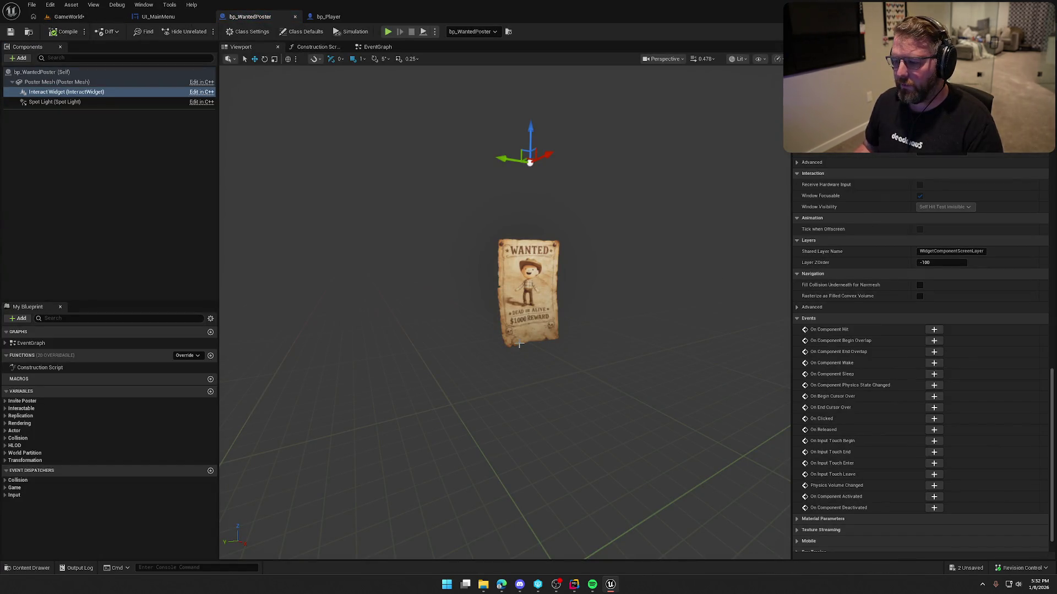
click(575, 582)
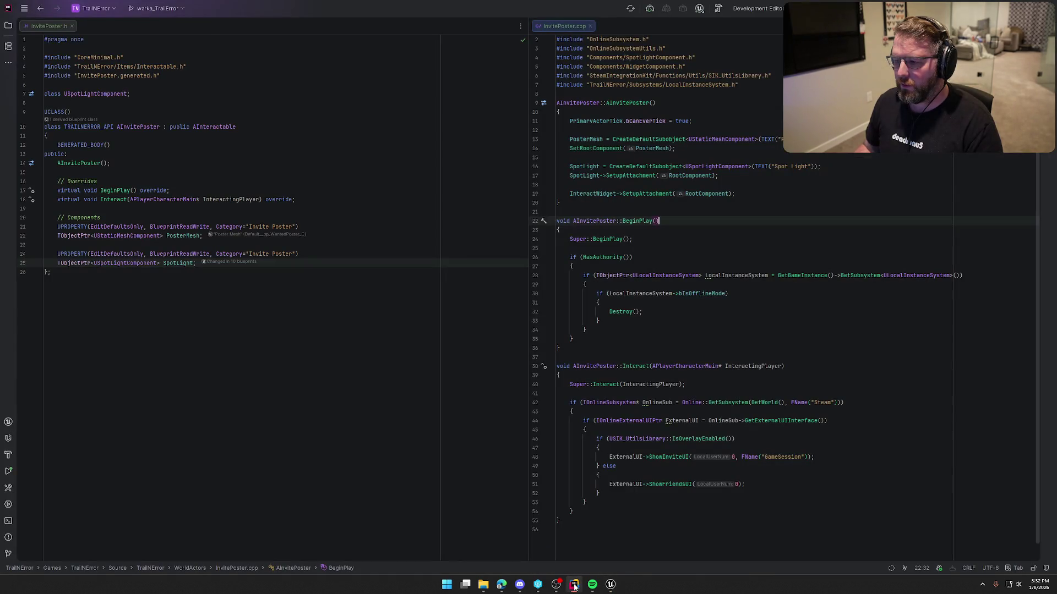
click(610, 585)
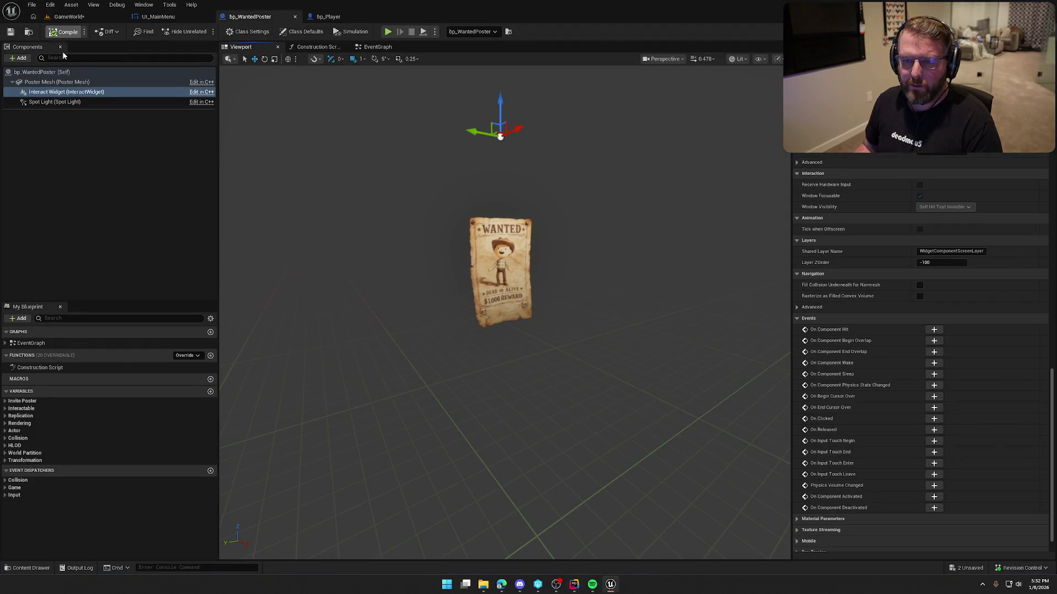
click(65, 17)
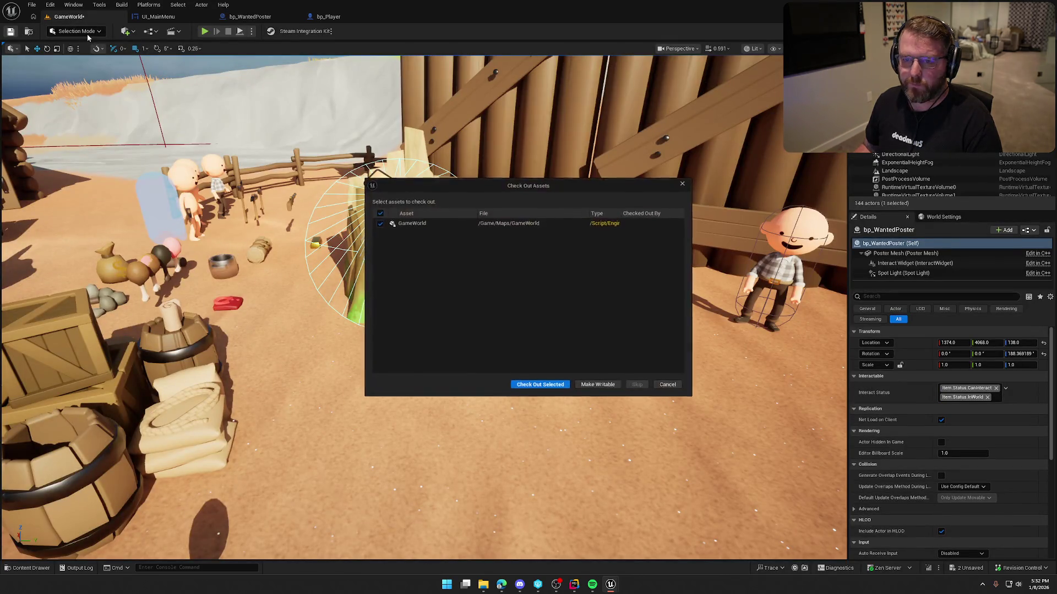
Make the GameWorld map writable instead of checking it out, and browse to the Maps folder
click(598, 385)
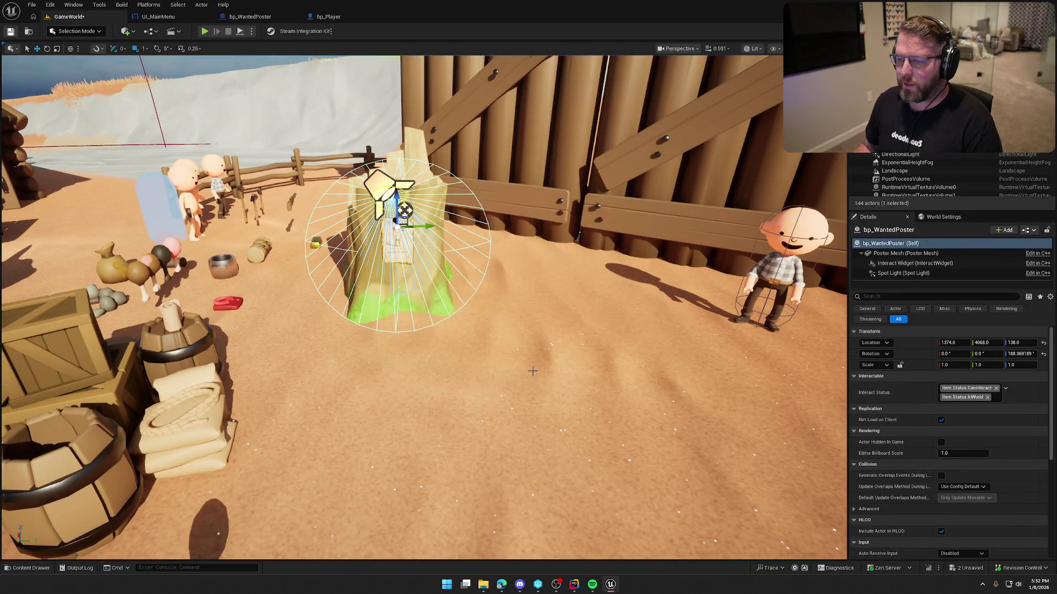
mouse_move(511, 307)
mouse_down()
mouse_move(473, 451)
mouse_move(419, 385)
mouse_up()
key(ctrl+space)
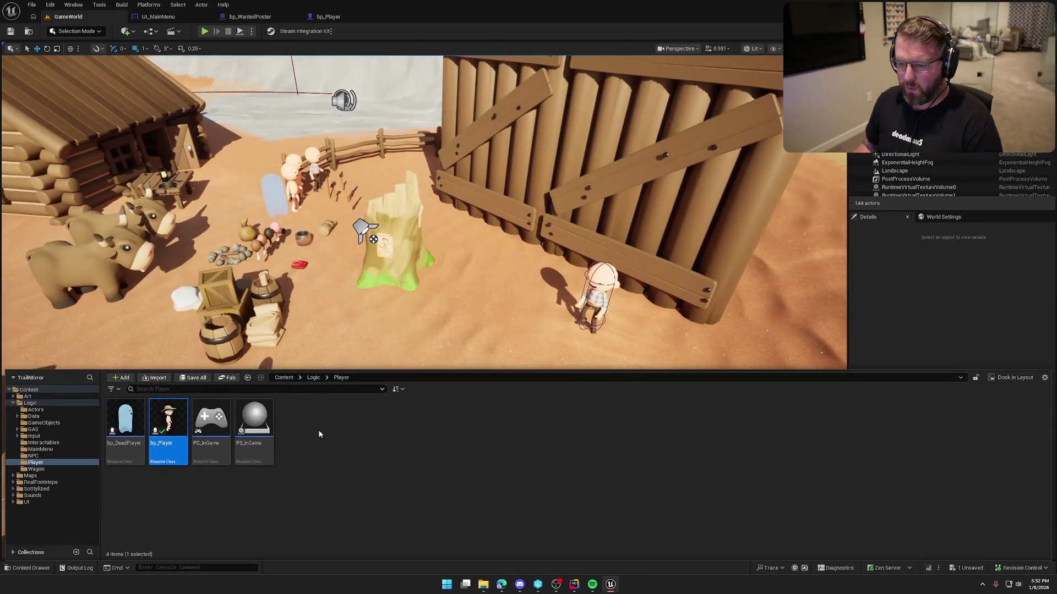
click(32, 476)
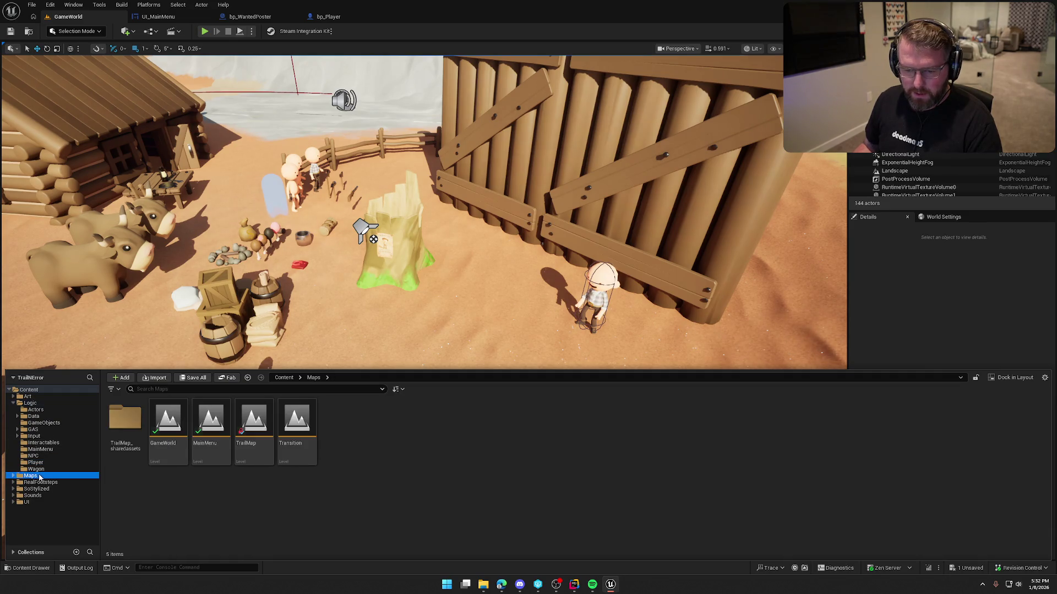
Open the MainMenu map, saving the modified bp_MoneyBag when prompted
double_click(211, 424)
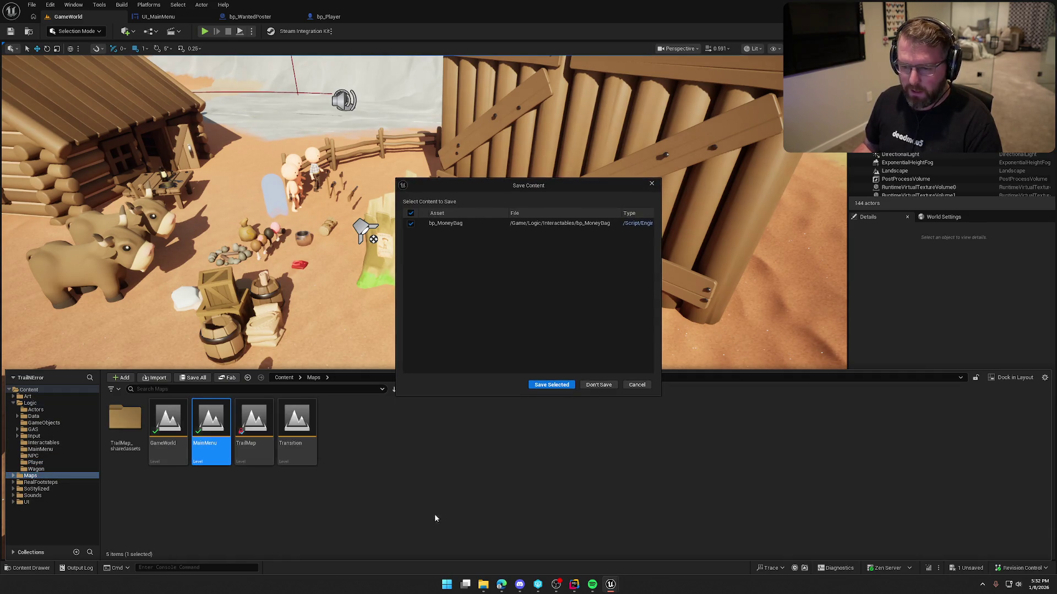
click(558, 384)
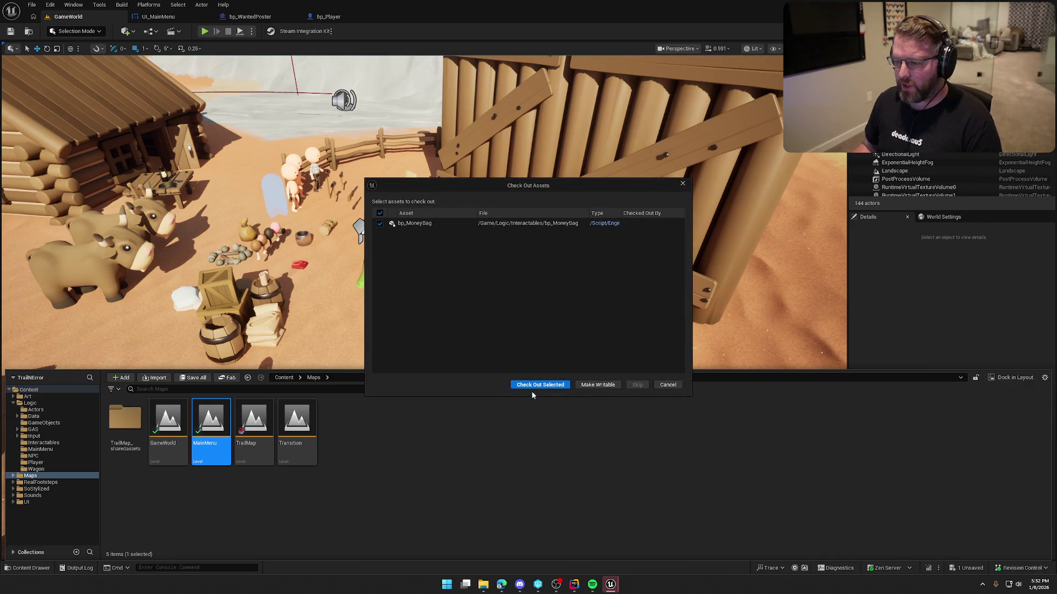
click(532, 385)
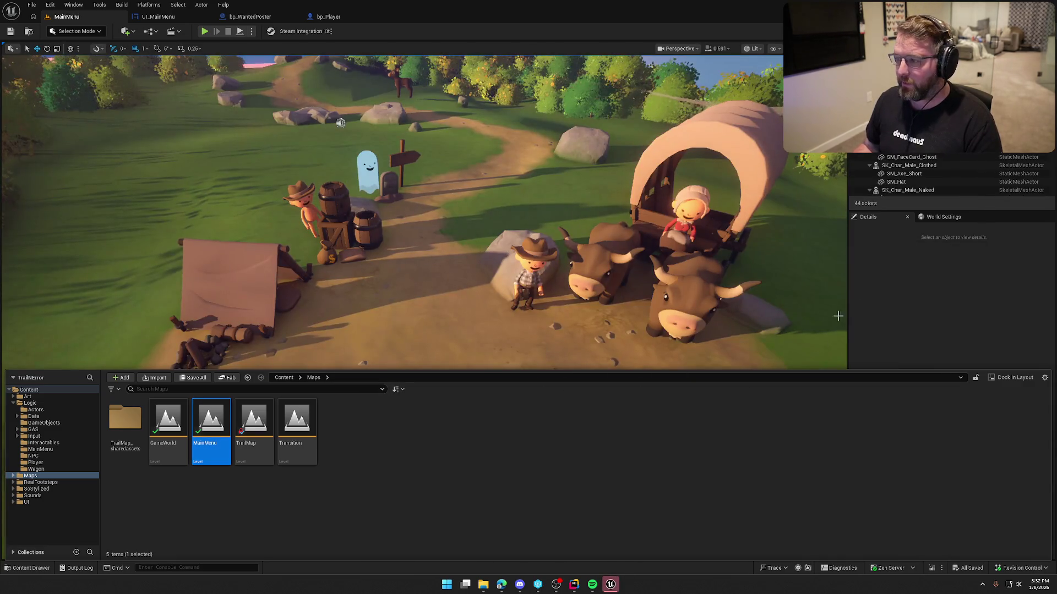
key(ctrl+space)
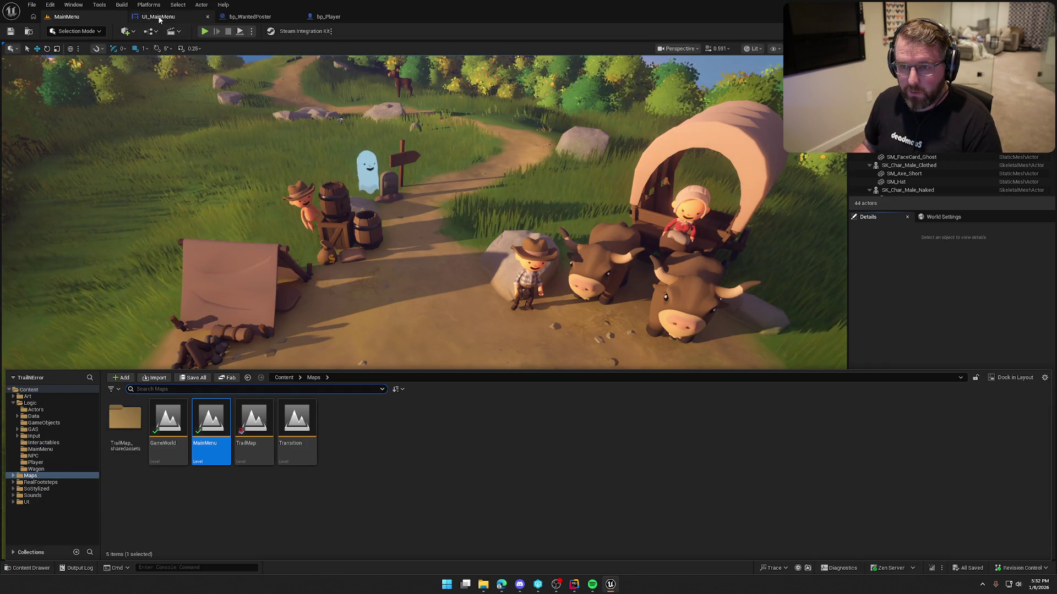
click(157, 17)
Set the host path's Open Level node in UI_MainMenu to GameWorld
click(319, 287)
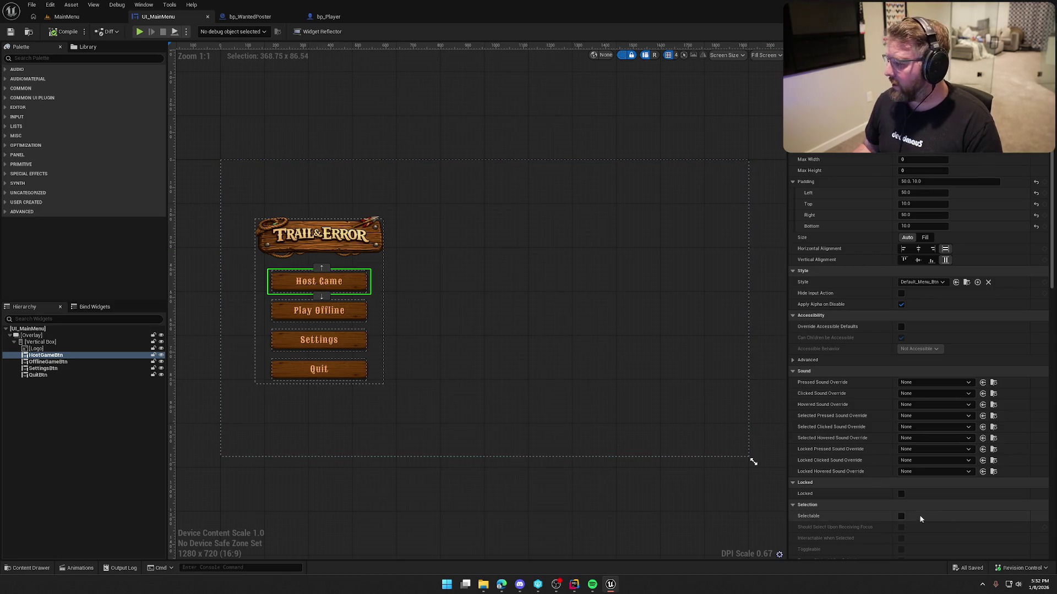
click(1034, 32)
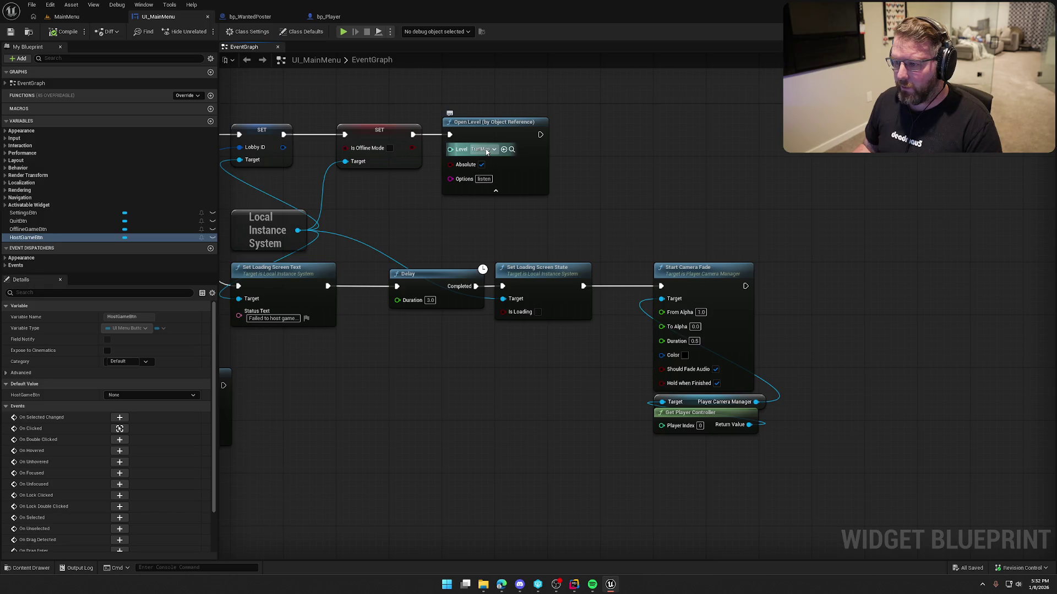
click(493, 149)
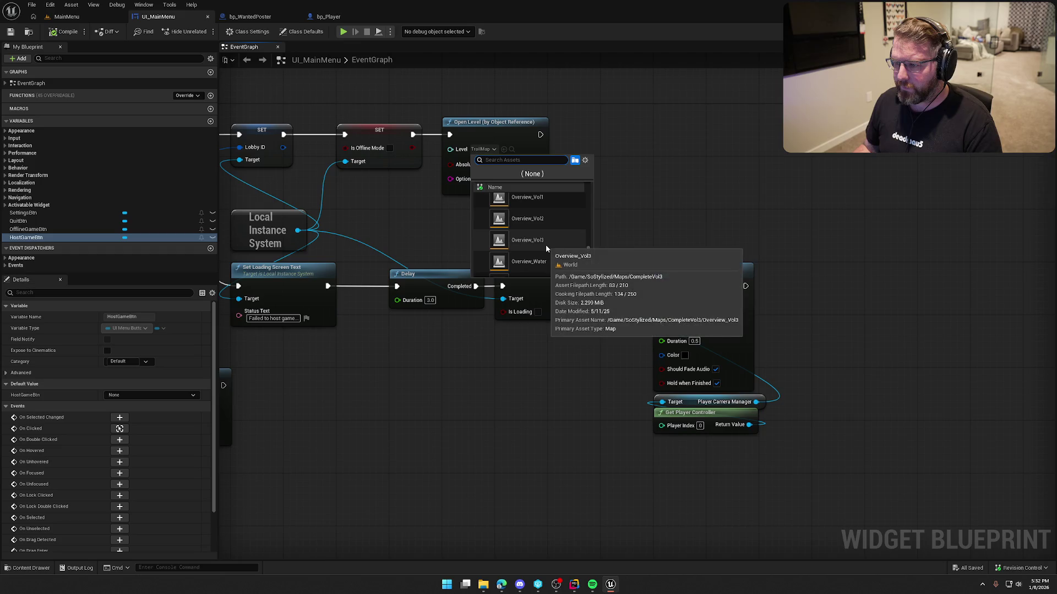
text(game)
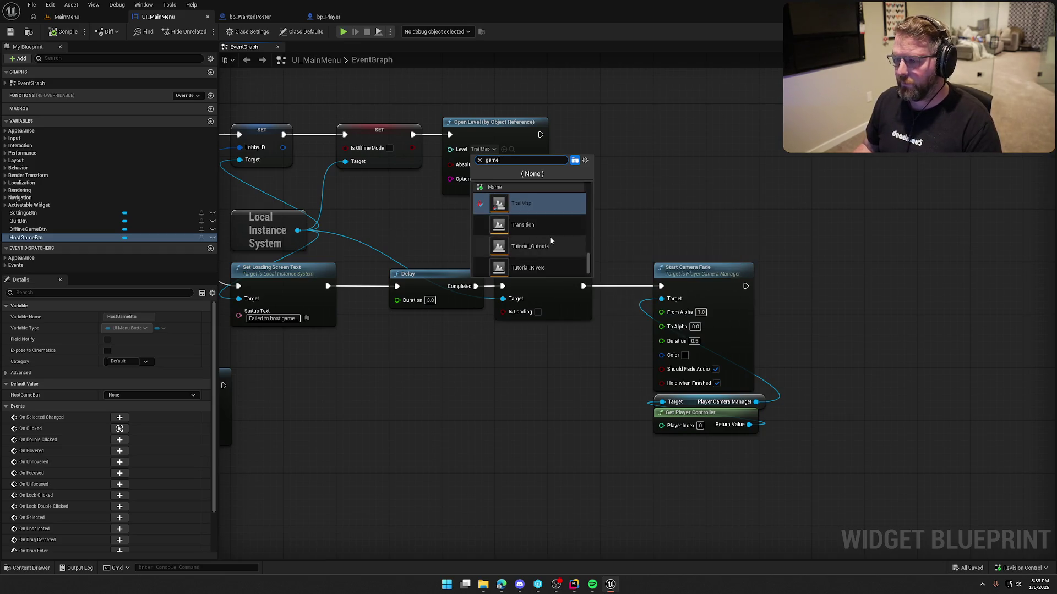
text(wo)
key(Return)
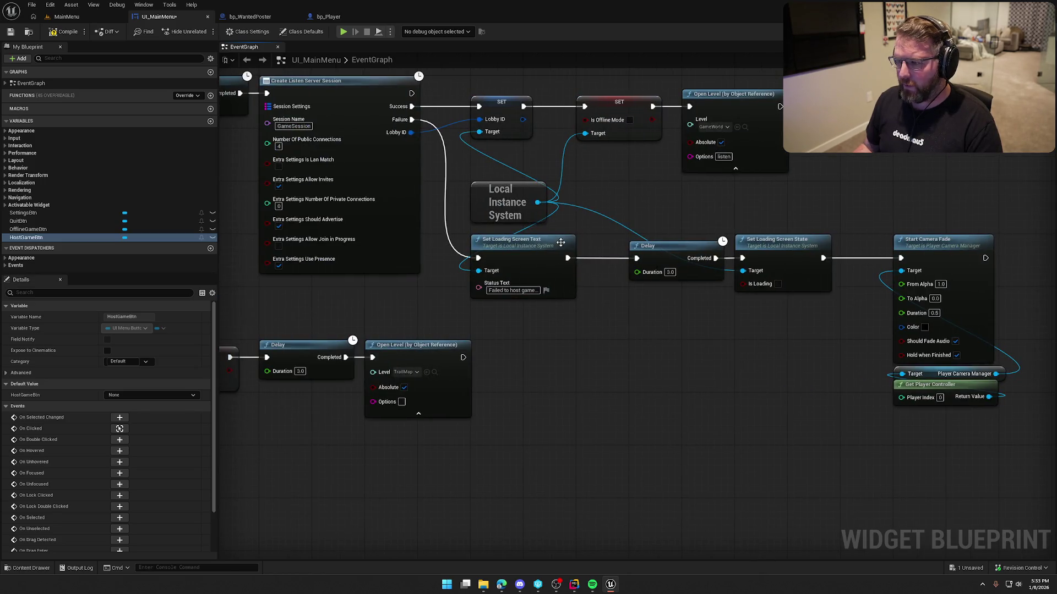
Set the offline path's Open Level node to GameWorld as well
click(567, 267)
text(gameworld)
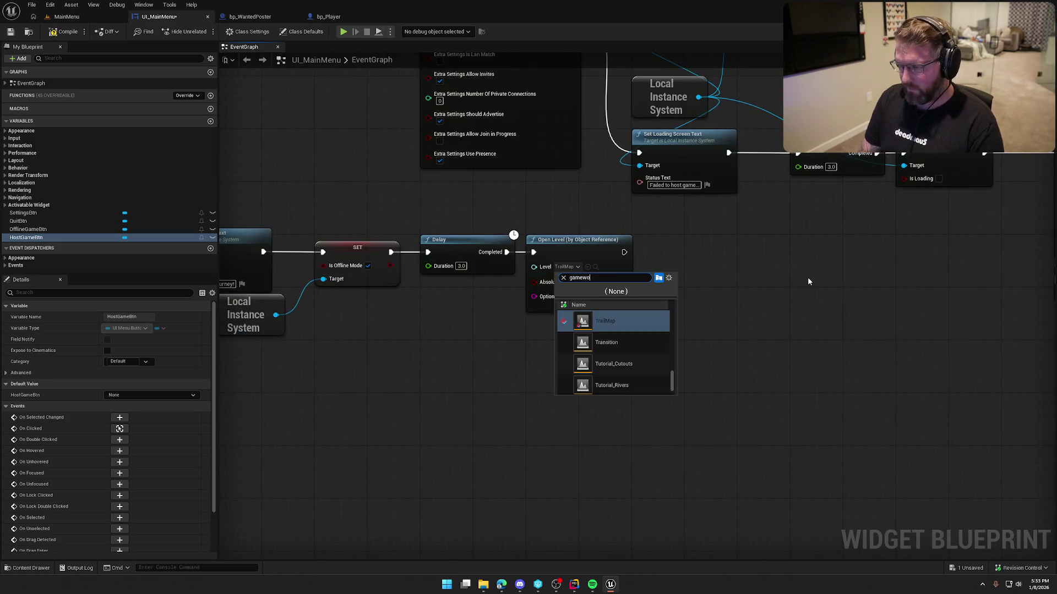
key(Down)
key(Return)
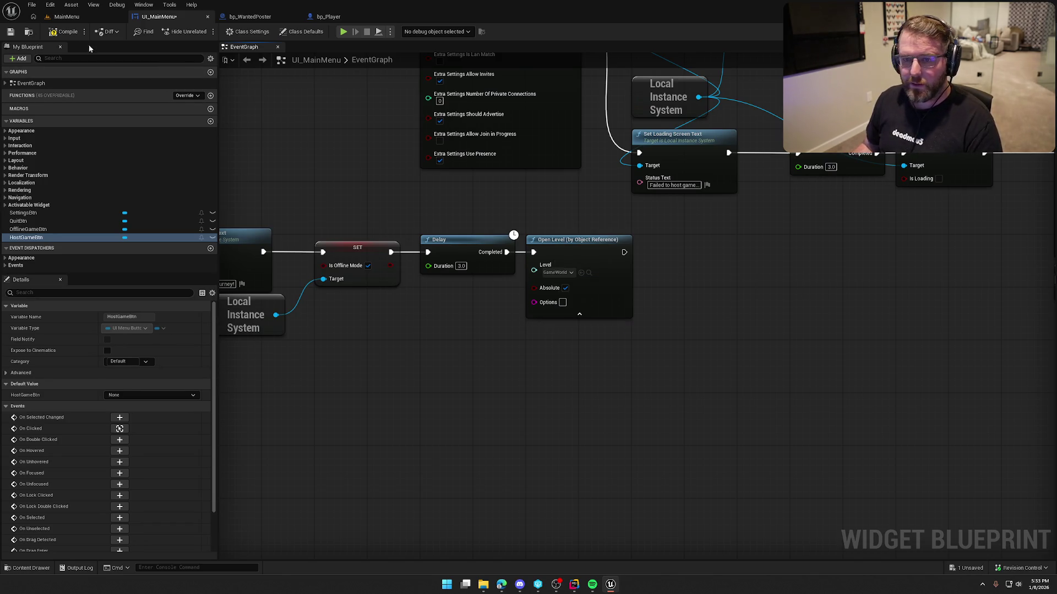
click(63, 16)
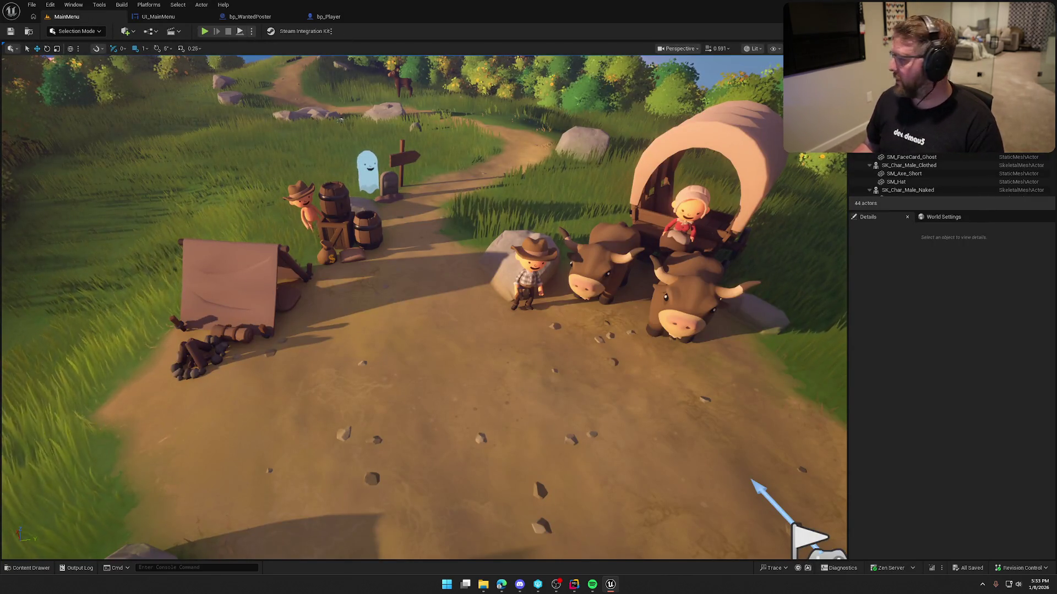
Start Play In Editor and choose Play Offline from the game's main menu
click(204, 32)
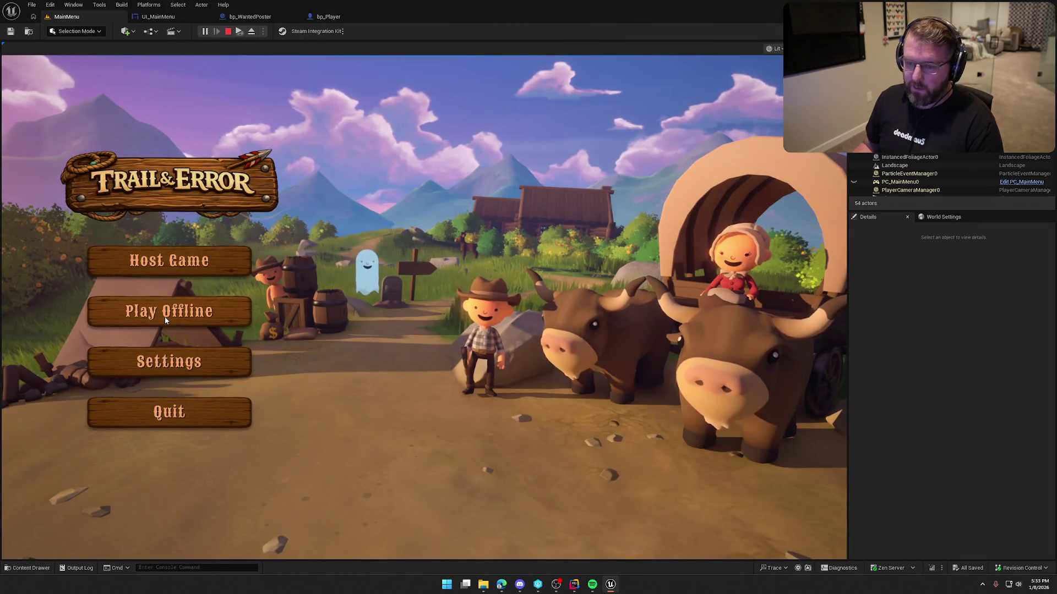
click(193, 316)
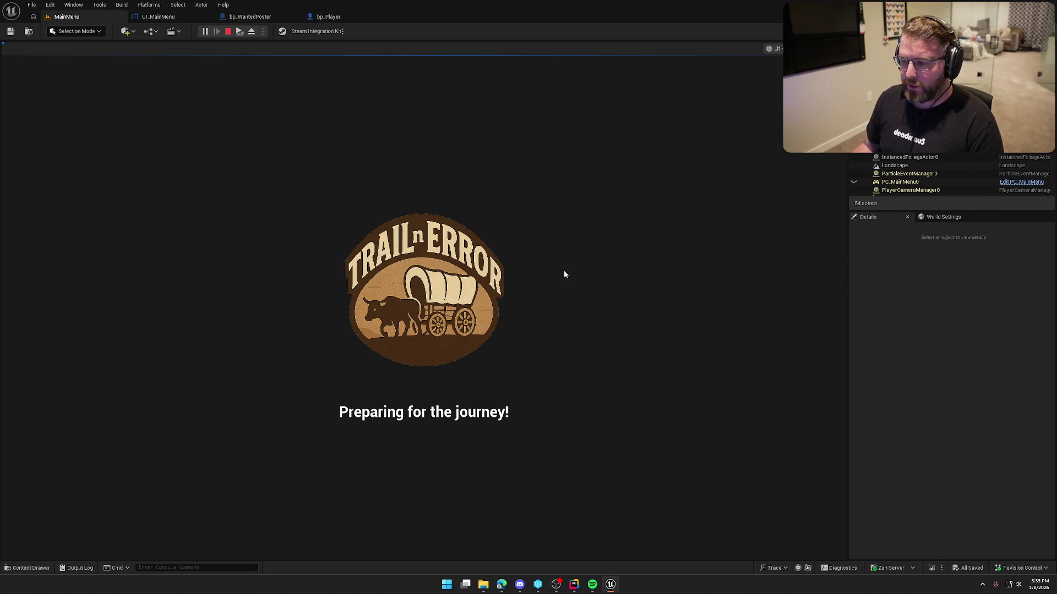
Walk the character around the tree stump and toward the fence, then open the pause menu
key(w)
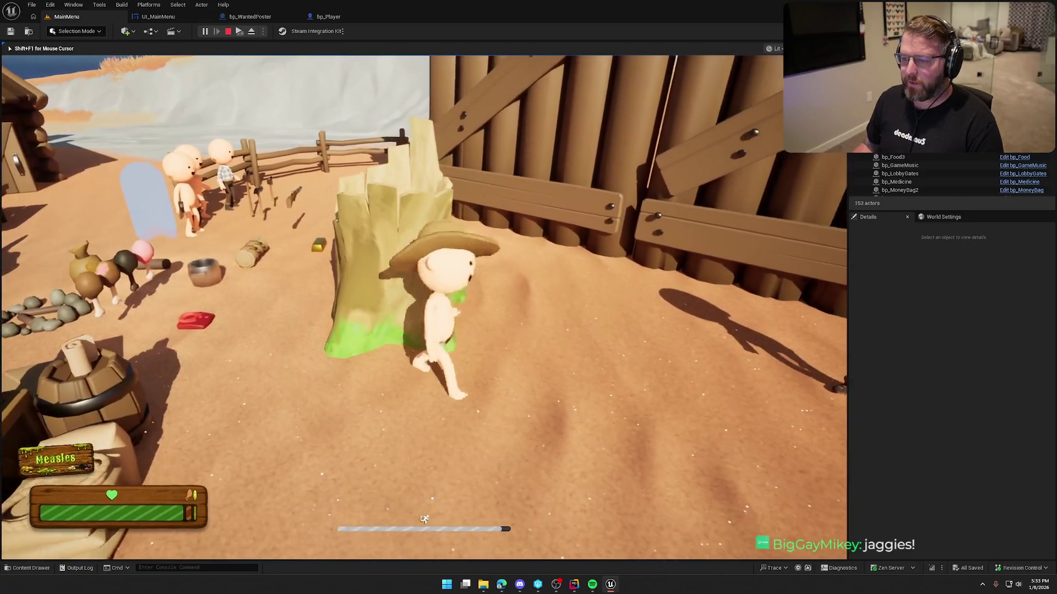
key(w)
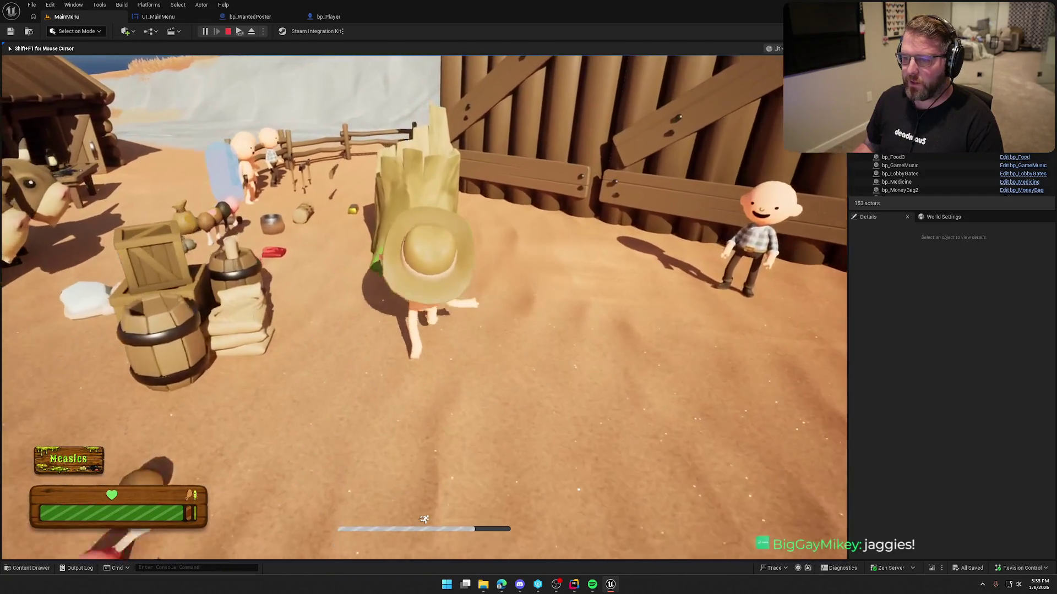
key(s)
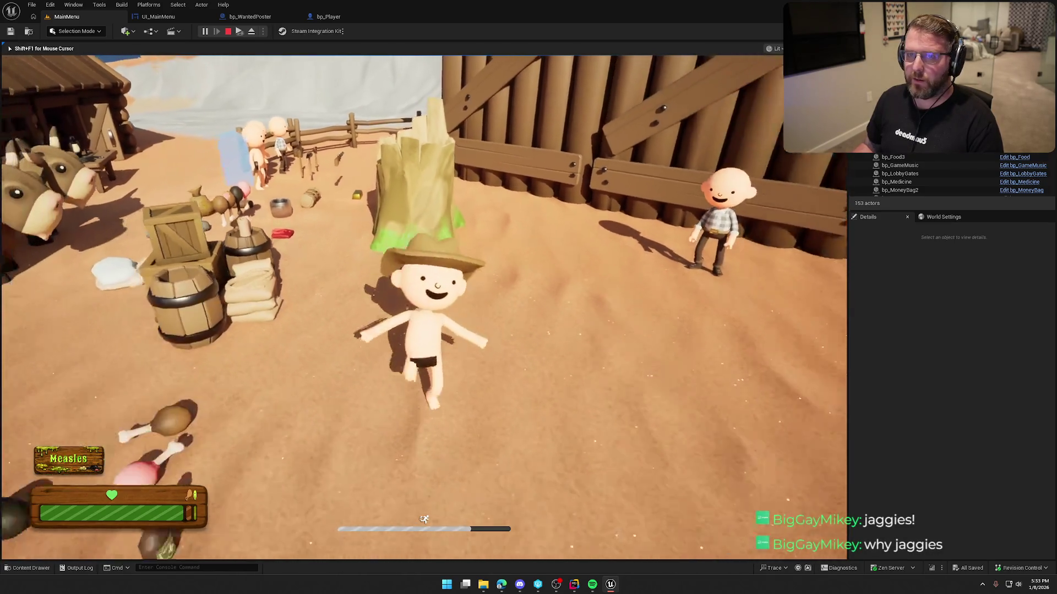
key(s)
key(w)
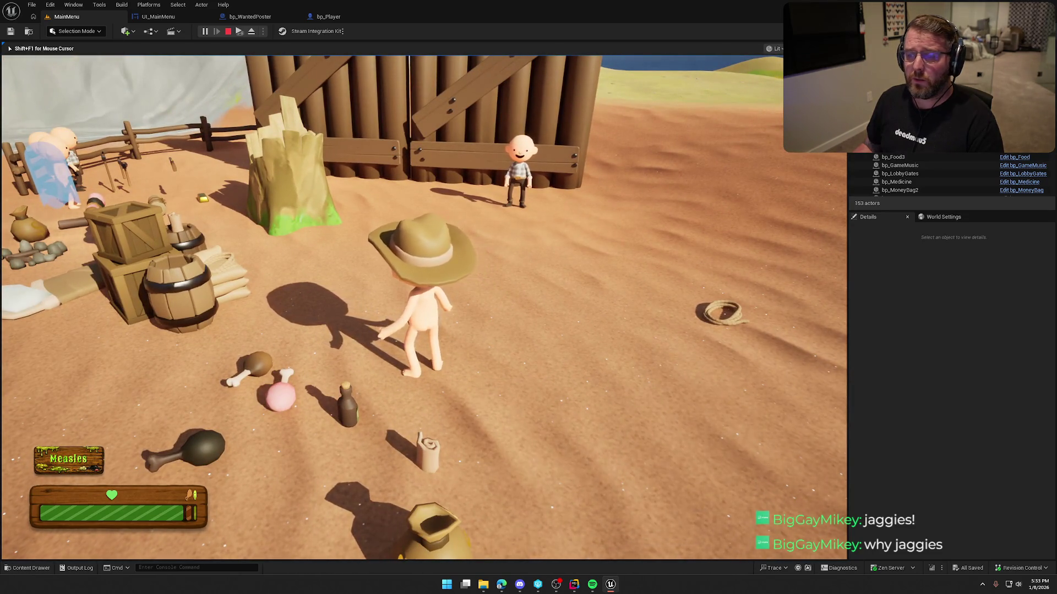
key(w)
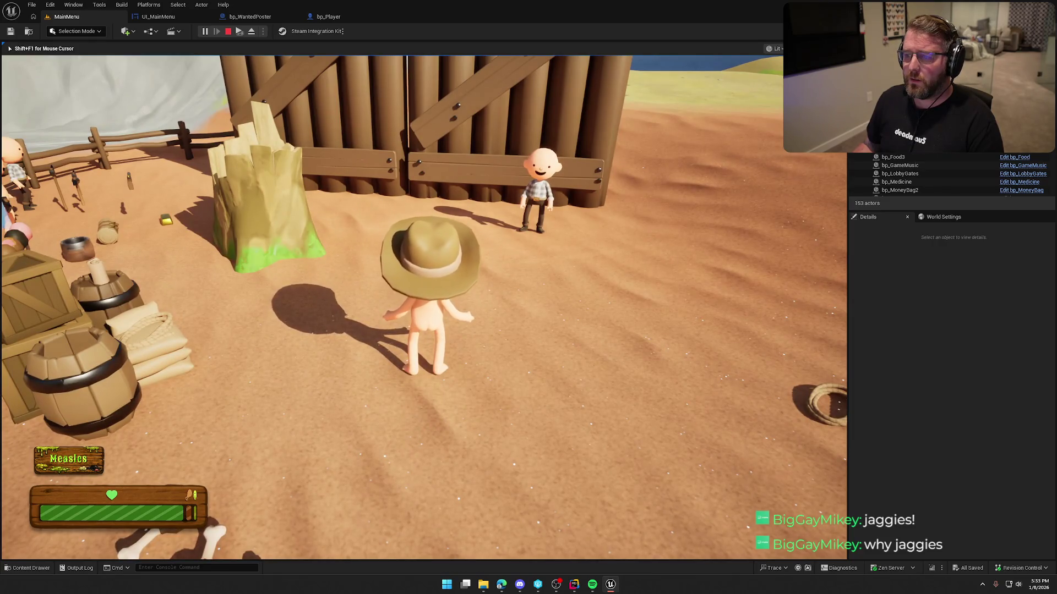
key(Escape)
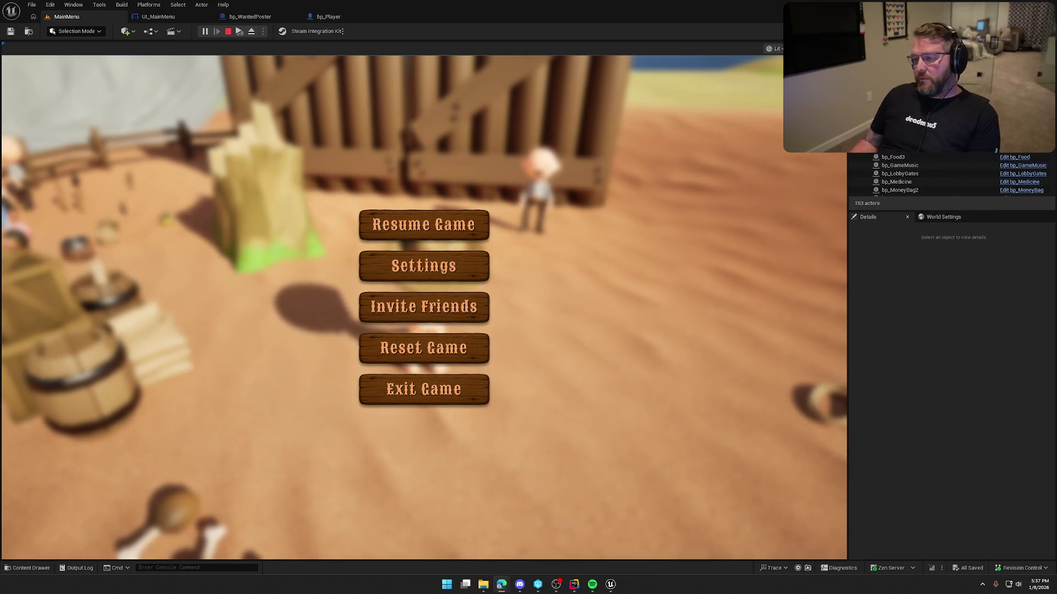
End the Play-In-Editor session and return to the MainMenu level viewport
click(297, 366)
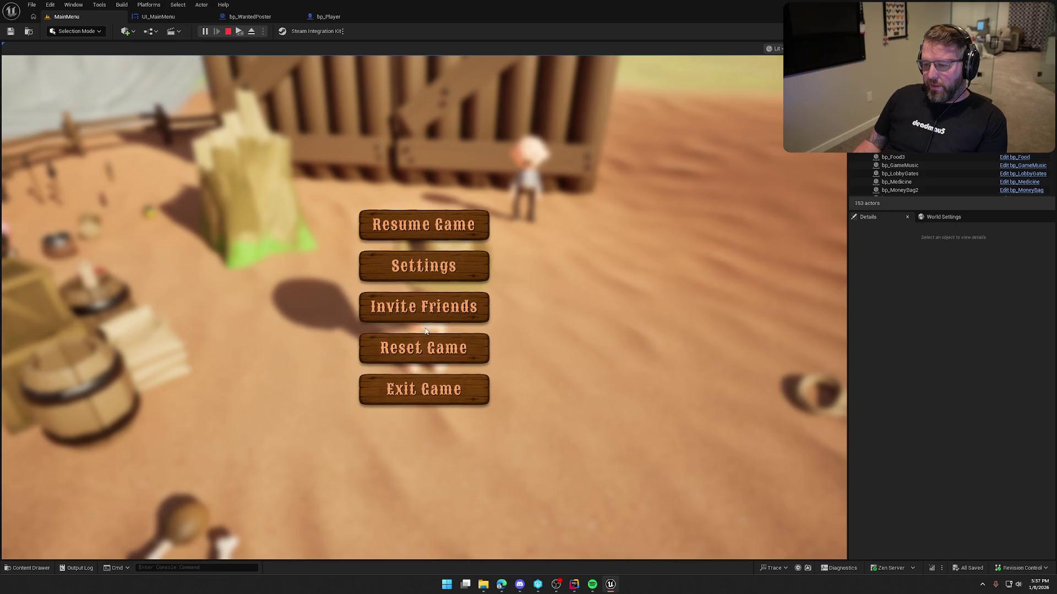
key(Escape)
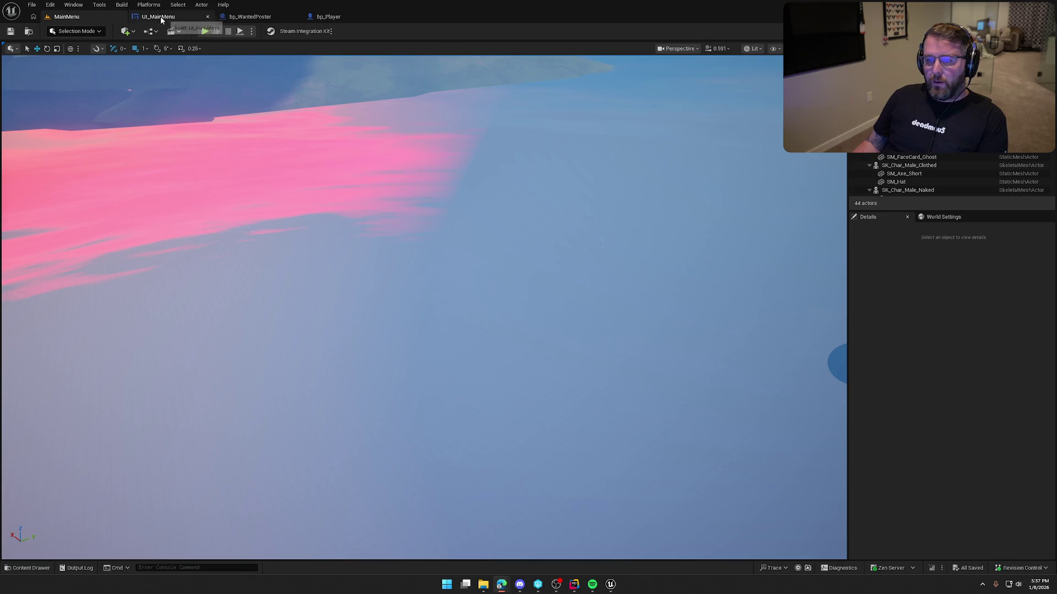
Browse the Logic/Wagon and Logic/Actors blueprint folders in the Content Drawer
drag(166, 286, 166, 286)
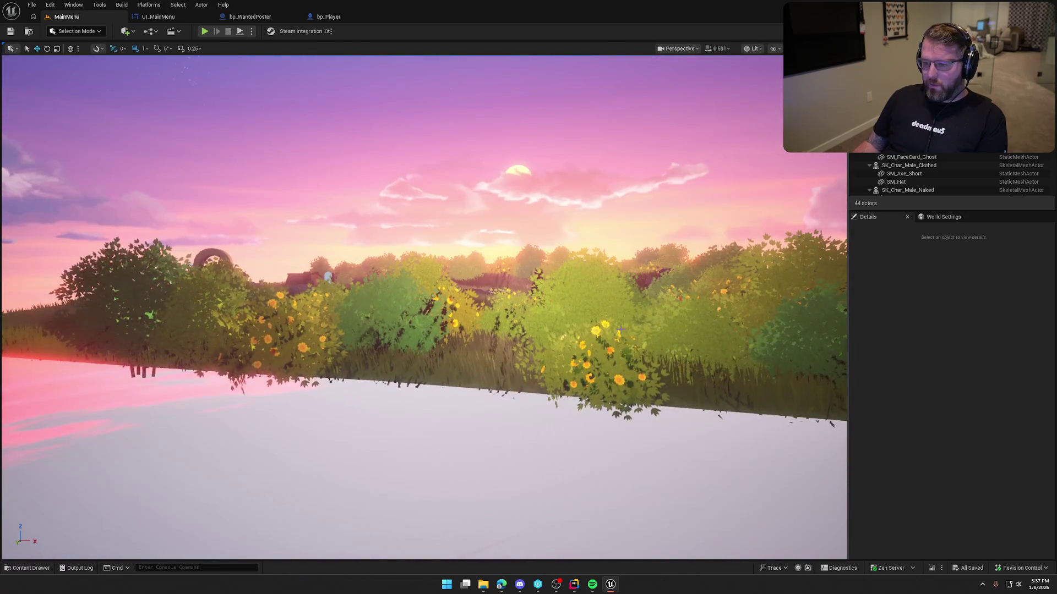
key(ctrl+space)
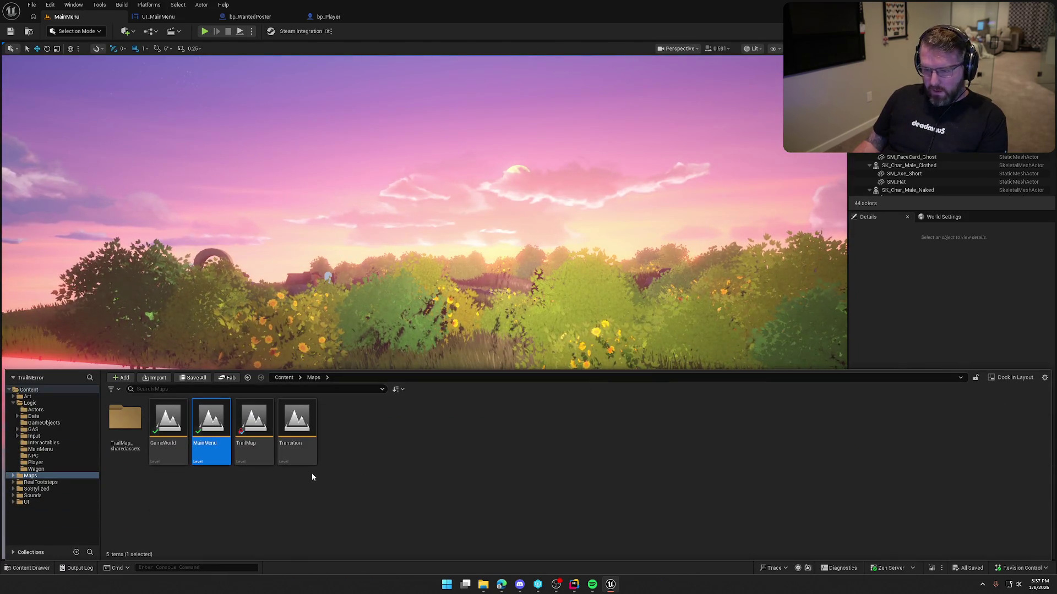
click(33, 495)
click(35, 469)
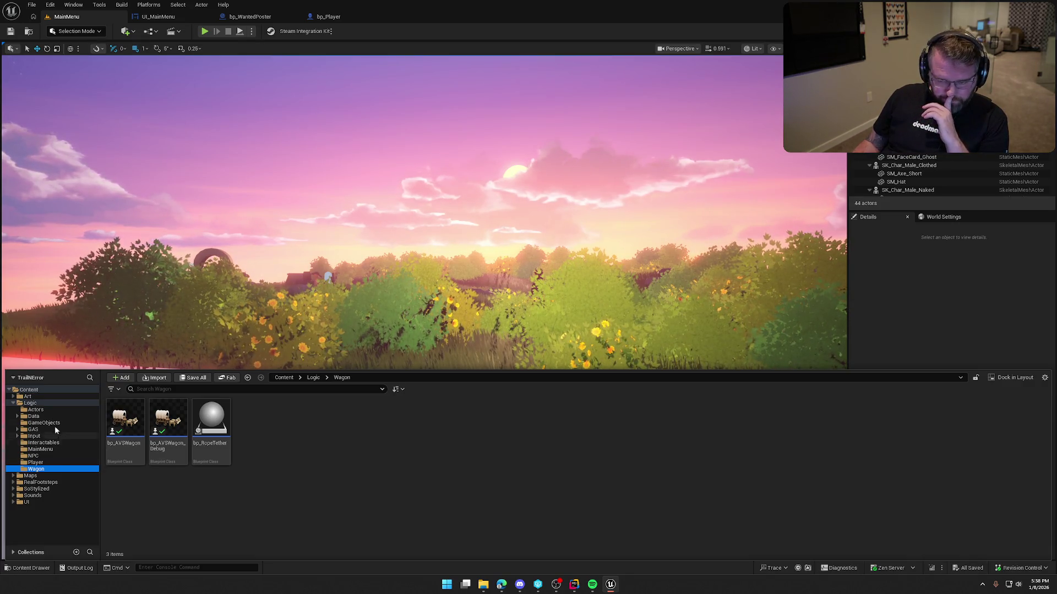
click(50, 410)
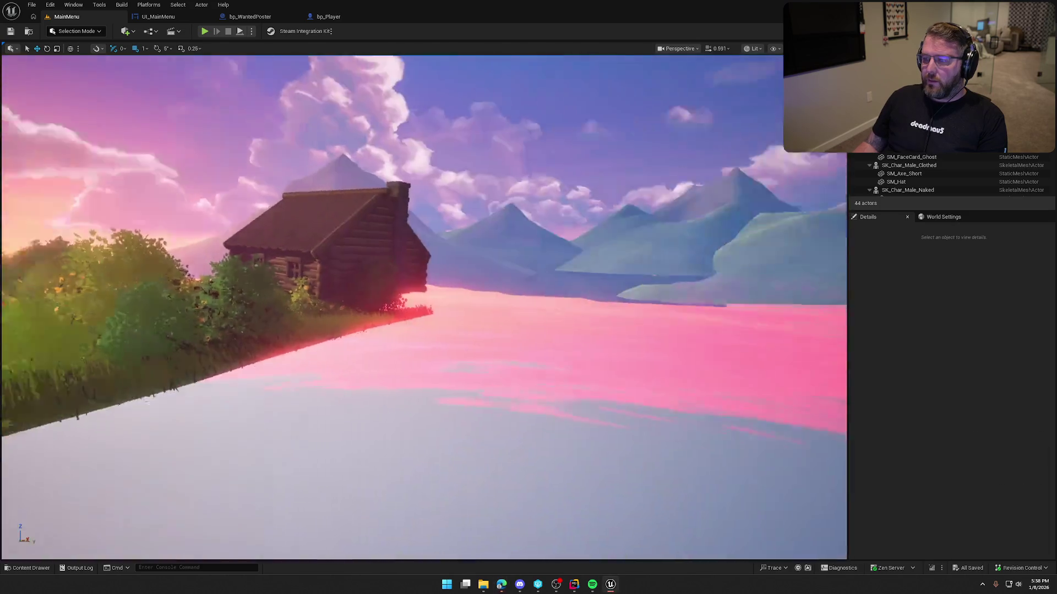
Fly the viewport to the covered wagon on the sunset cliff
drag(502, 237, 438, 223)
drag(472, 169, 385, 174)
mouse_move(433, 244)
mouse_down()
mouse_move(433, 221)
mouse_move(433, 243)
mouse_move(330, 244)
mouse_up()
Rotate BP_StylizedSky by about 3 degrees and save the level
click(433, 244)
key(e)
drag(393, 260, 392, 261)
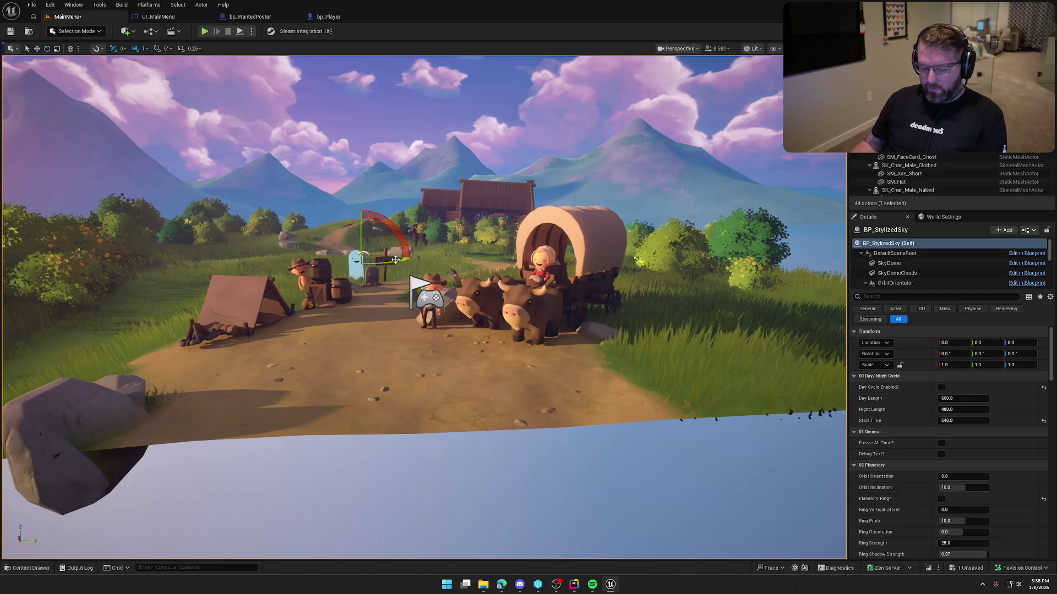
key(ctrl+s)
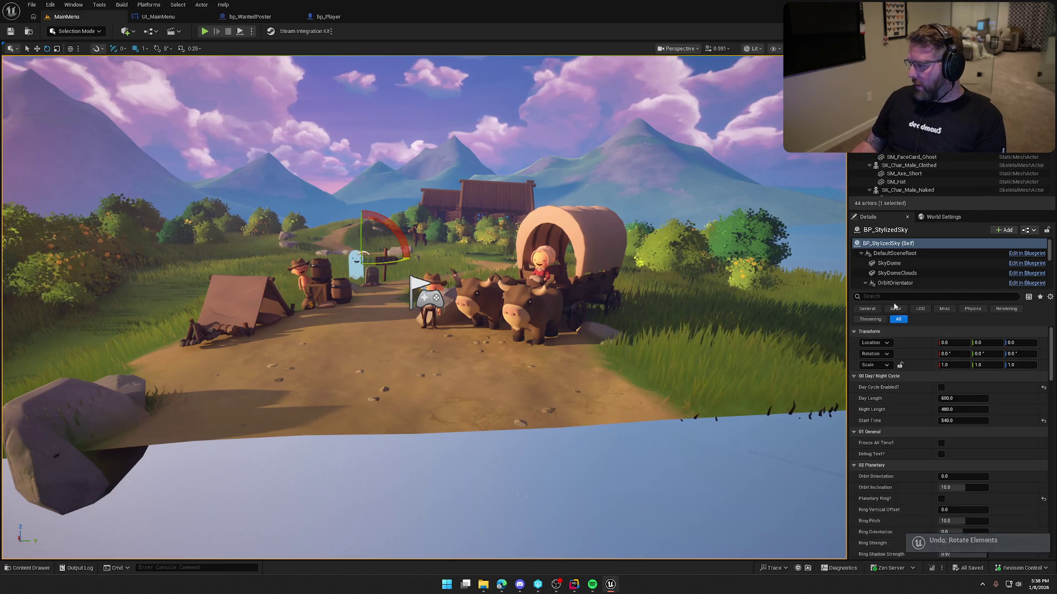
Filter the sky's Details for 'wind' and toggle its Wind Lines option
click(917, 297)
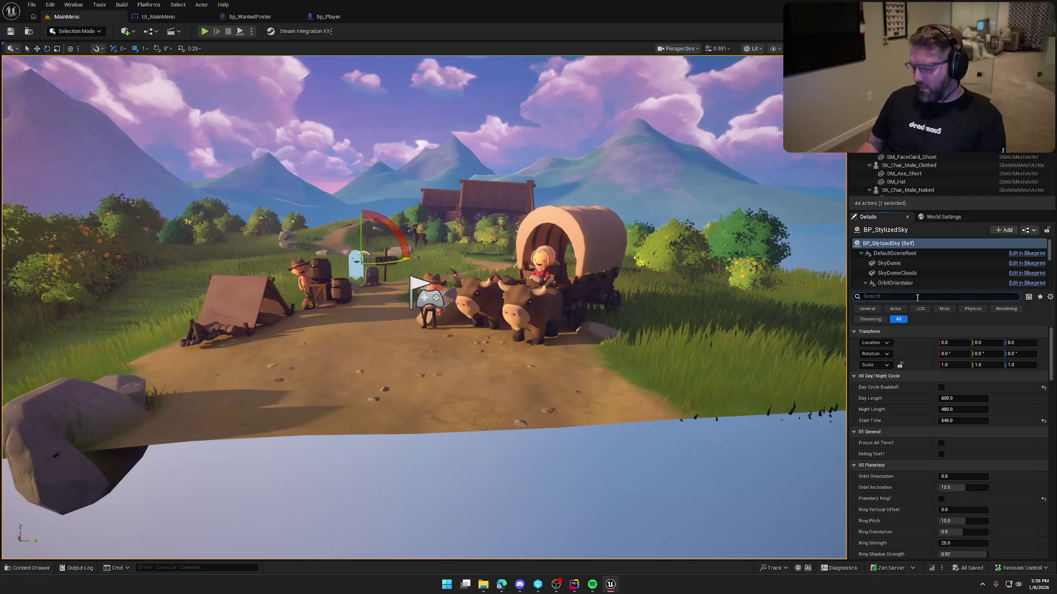
text(wind)
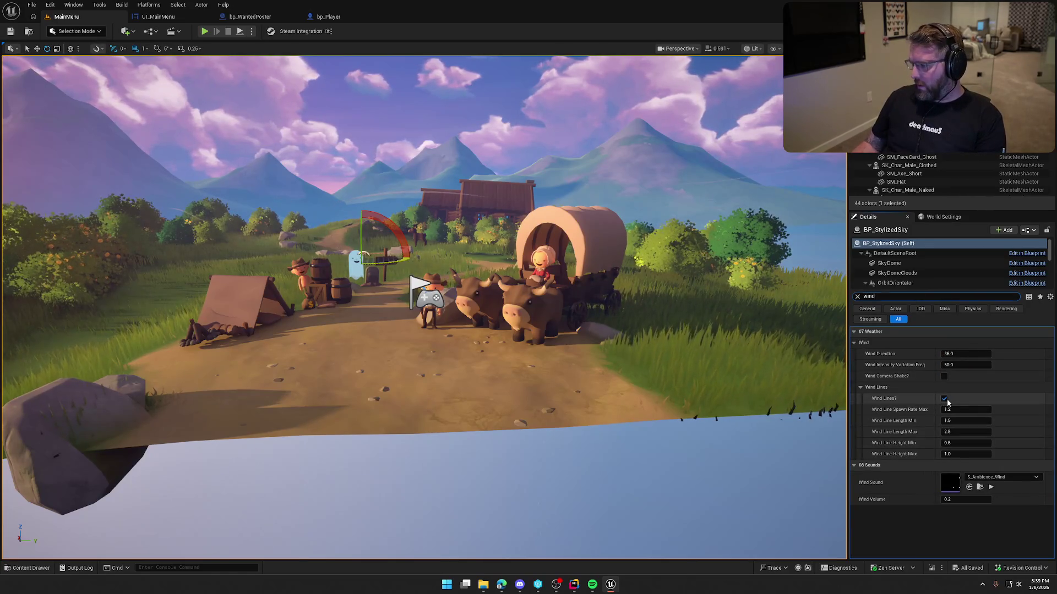
click(857, 296)
mouse_move(739, 378)
mouse_down()
mouse_move(573, 302)
mouse_move(726, 315)
mouse_up()
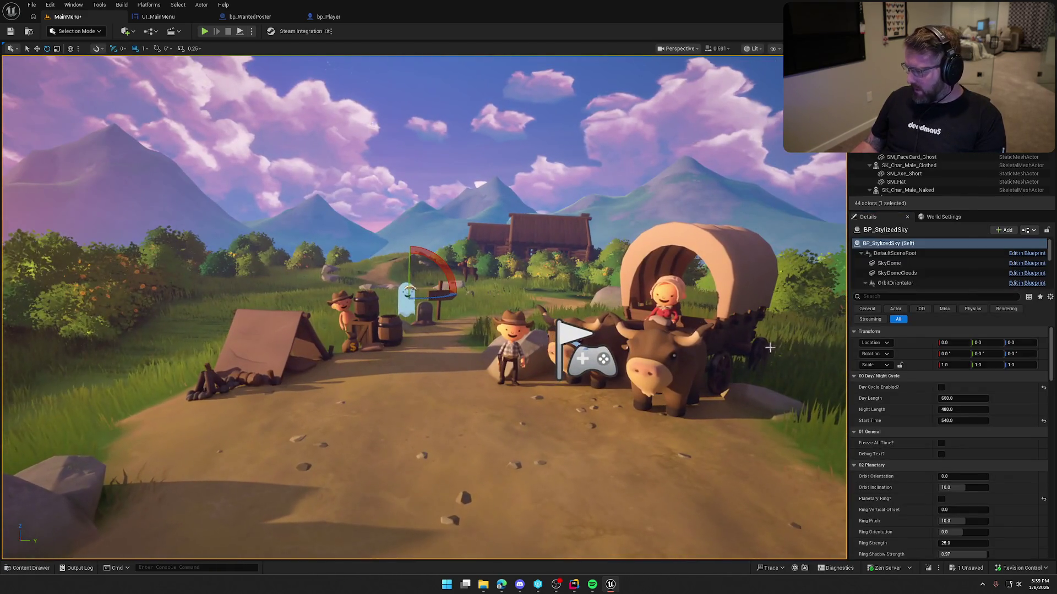
Filter the sky's Details for 'sun' and review its sun properties, such as Sun Light Brightness 10.0
click(892, 296)
text(su)
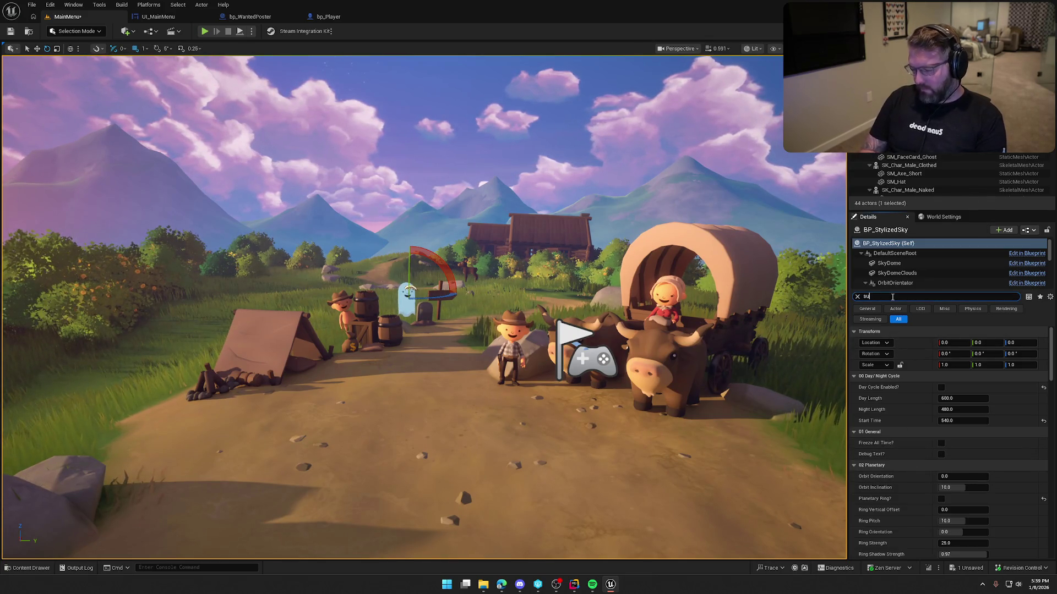
text(n)
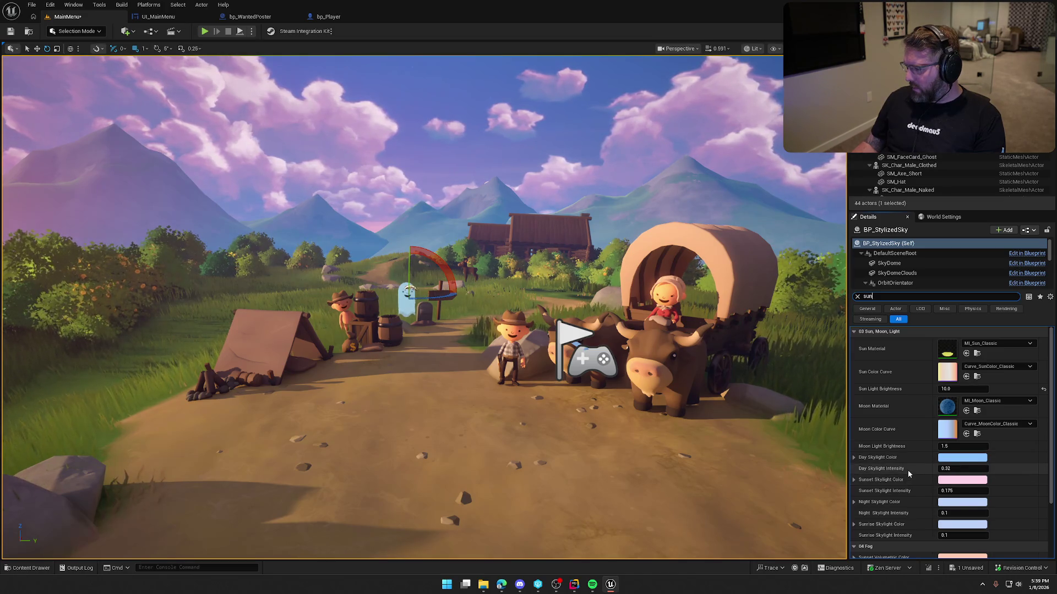
scroll(908, 473, down, 3)
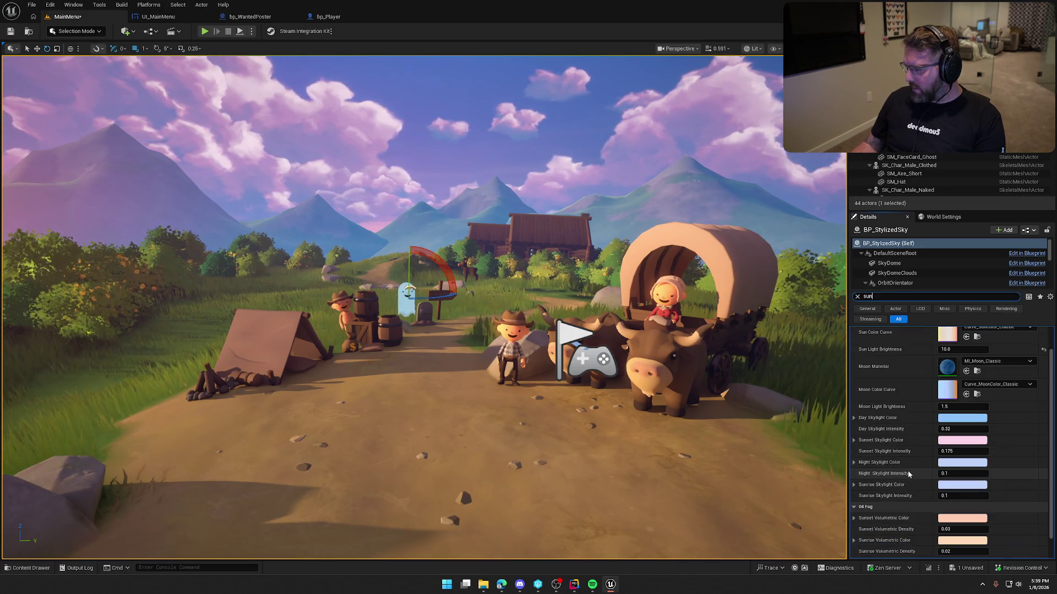
scroll(905, 473, down, 2)
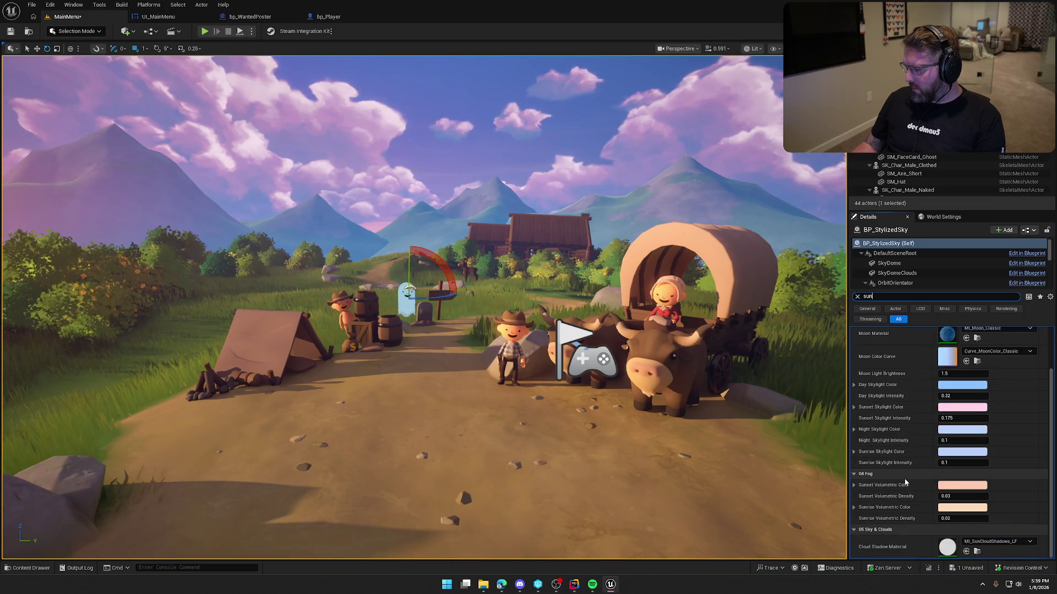
scroll(904, 480, up, 5)
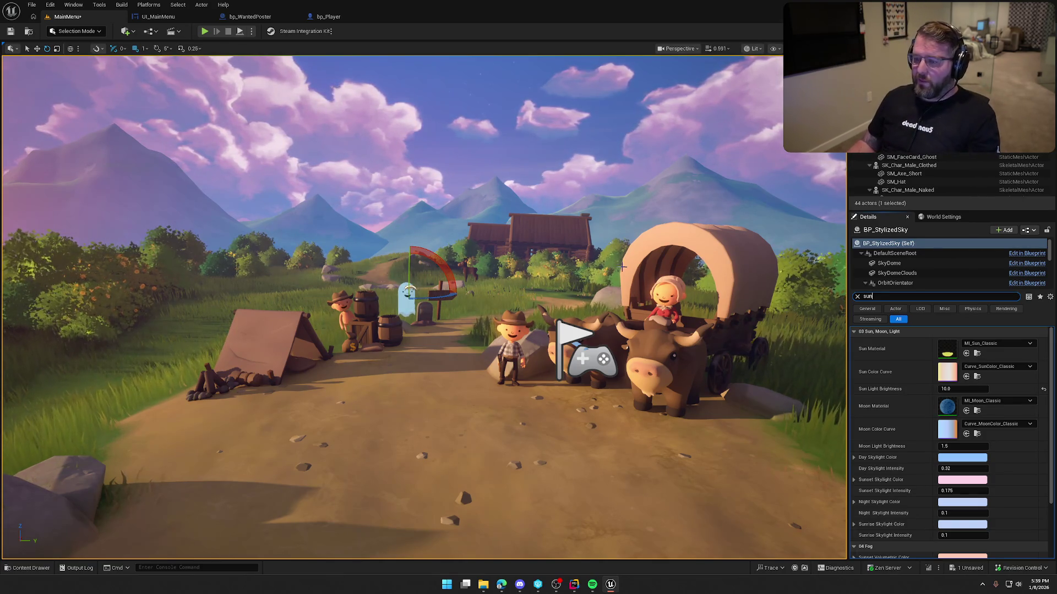
key(Escape)
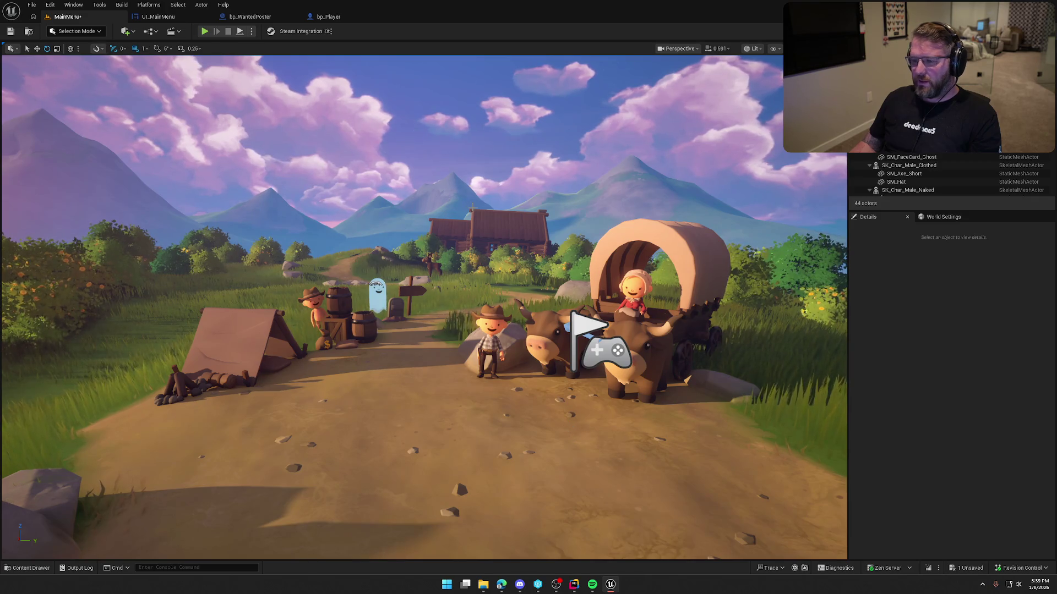
click(373, 139)
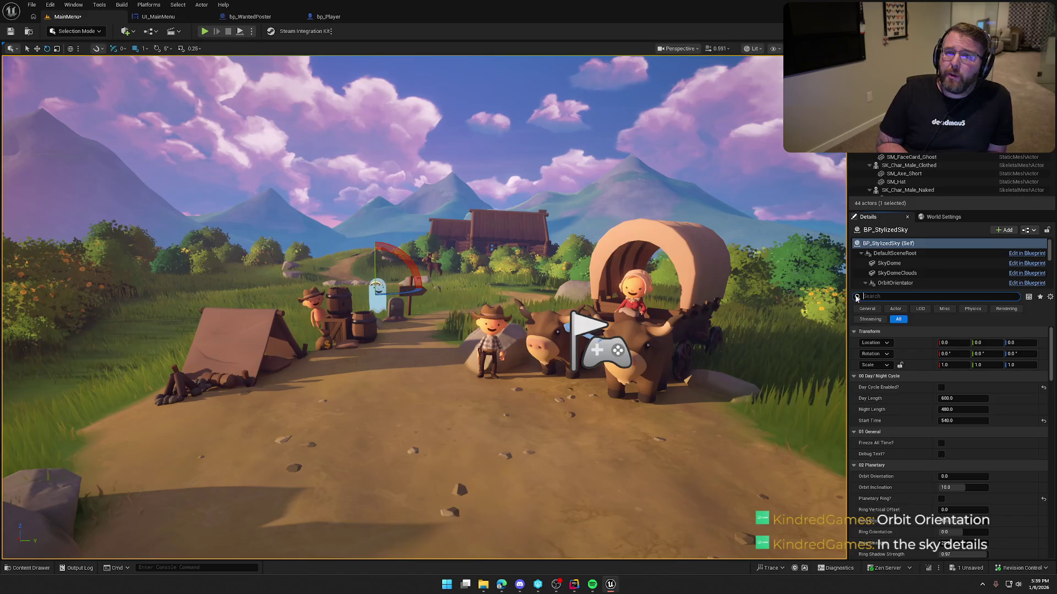
Tune the sky's Orbit Orientation (about 62.7) and Orbit Inclination (about 9.36) for a low sun
text(orbit)
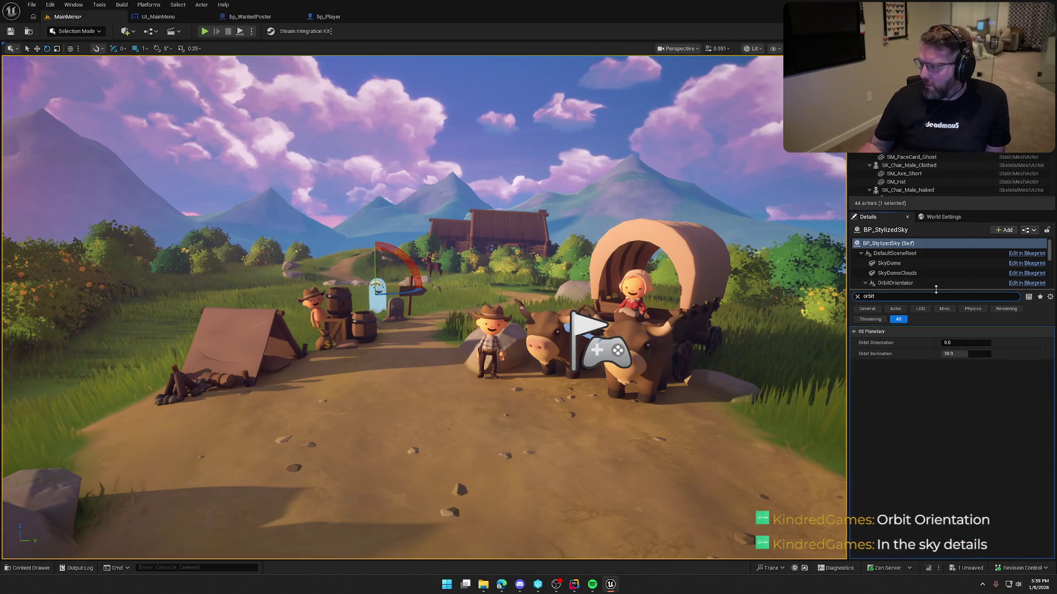
mouse_move(966, 343)
mouse_down()
mouse_move(1024, 342)
mouse_move(968, 344)
mouse_up()
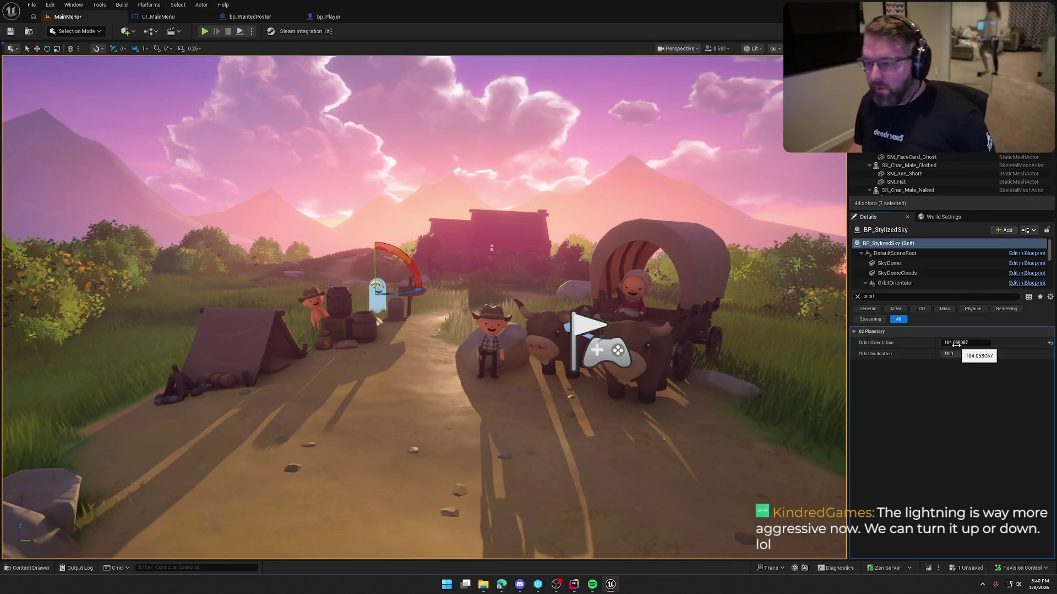
mouse_move(496, 330)
mouse_down()
mouse_move(473, 342)
mouse_move(444, 289)
mouse_up()
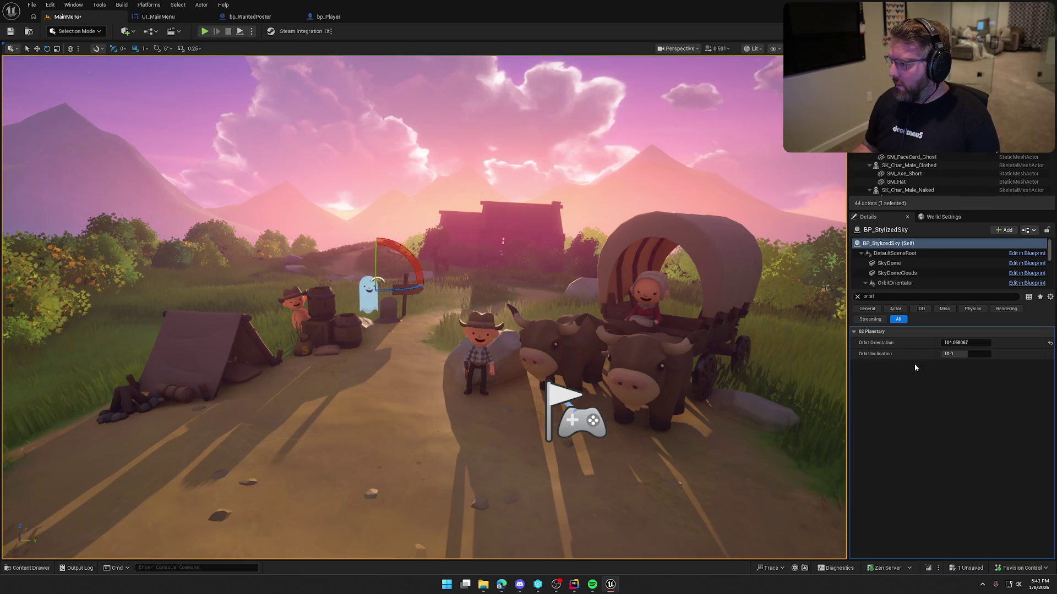
mouse_move(954, 354)
mouse_down()
mouse_move(968, 354)
mouse_move(951, 353)
mouse_move(964, 342)
mouse_move(940, 342)
mouse_up()
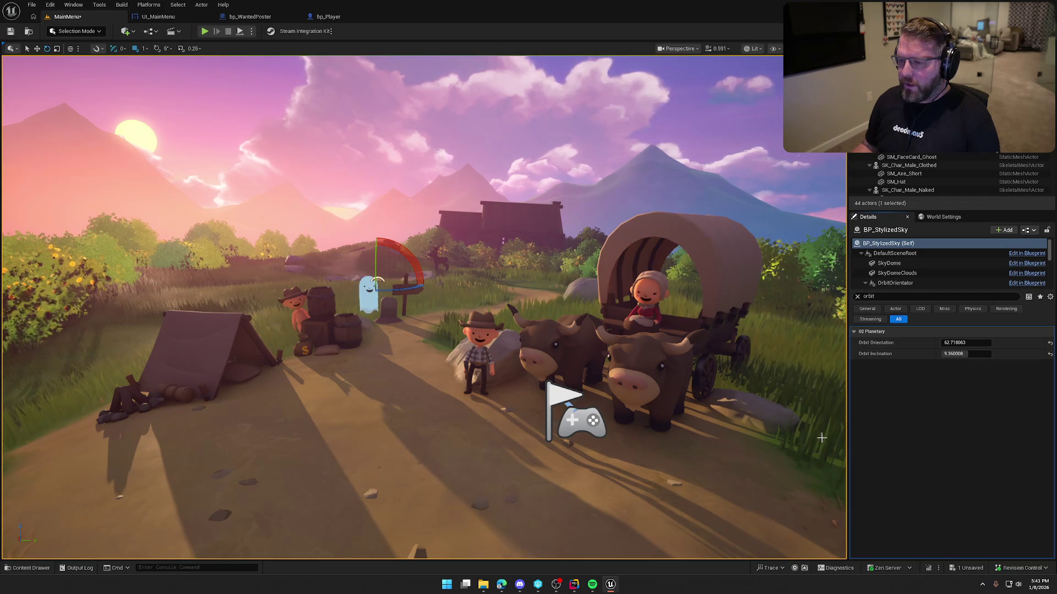
Lower the sky's Orbit Inclination to about 7.92, keeping orientation near 62.7, for a low sunset sun
mouse_move(954, 354)
mouse_down()
mouse_move(942, 354)
mouse_move(964, 353)
mouse_up()
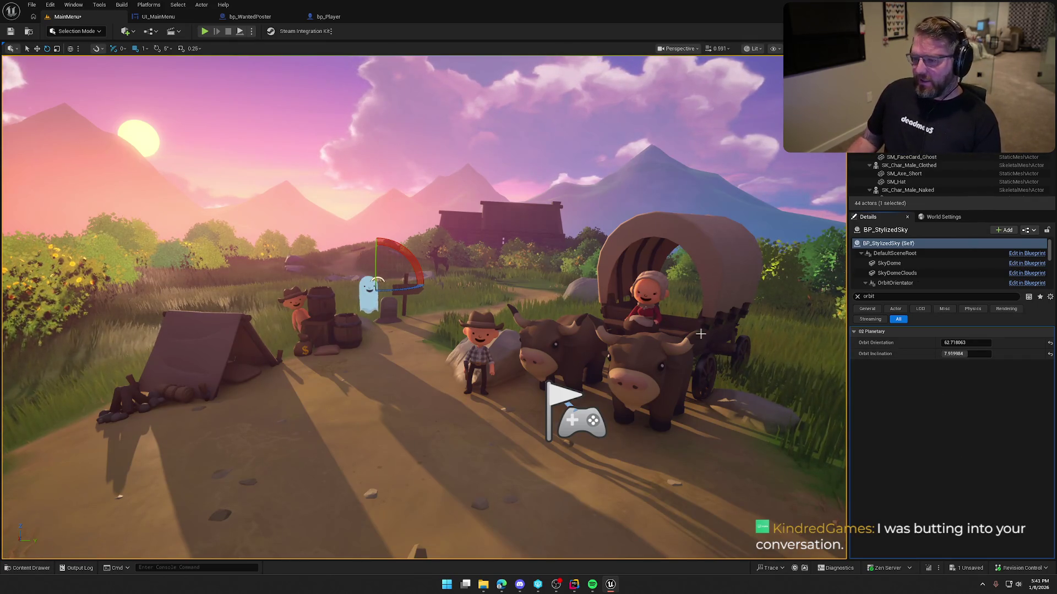
key(Escape)
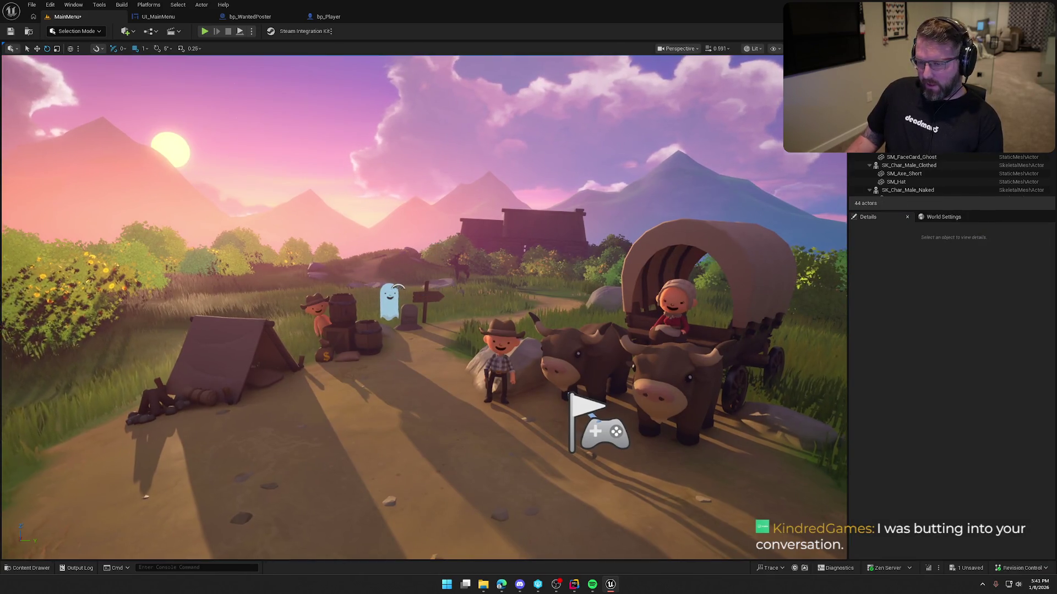
Playtest the main menu in the editor with Alt+P, then save the level
key(alt+p)
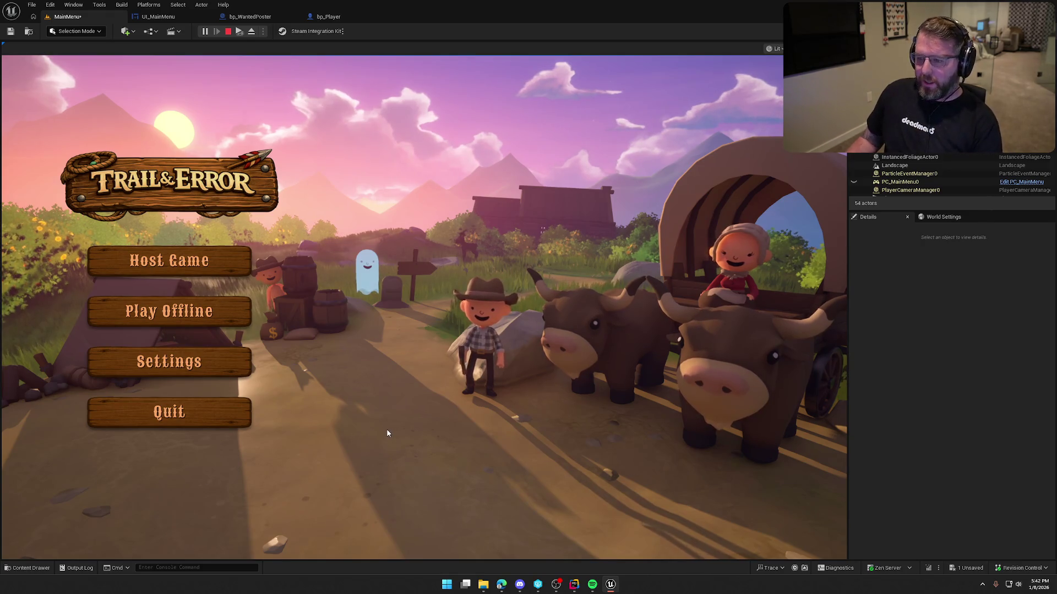
key(Escape)
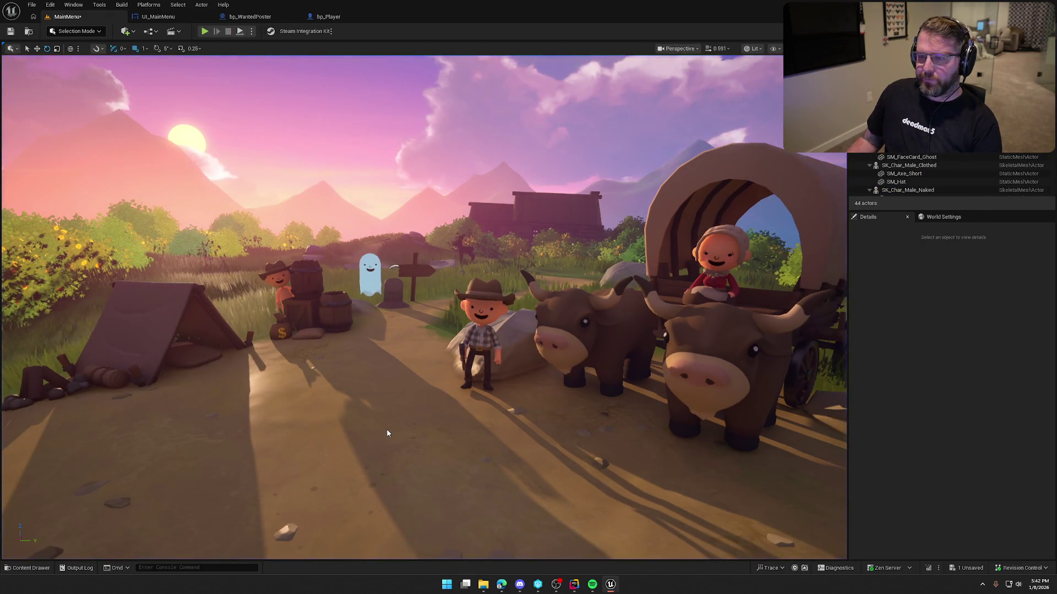
key(ctrl+s)
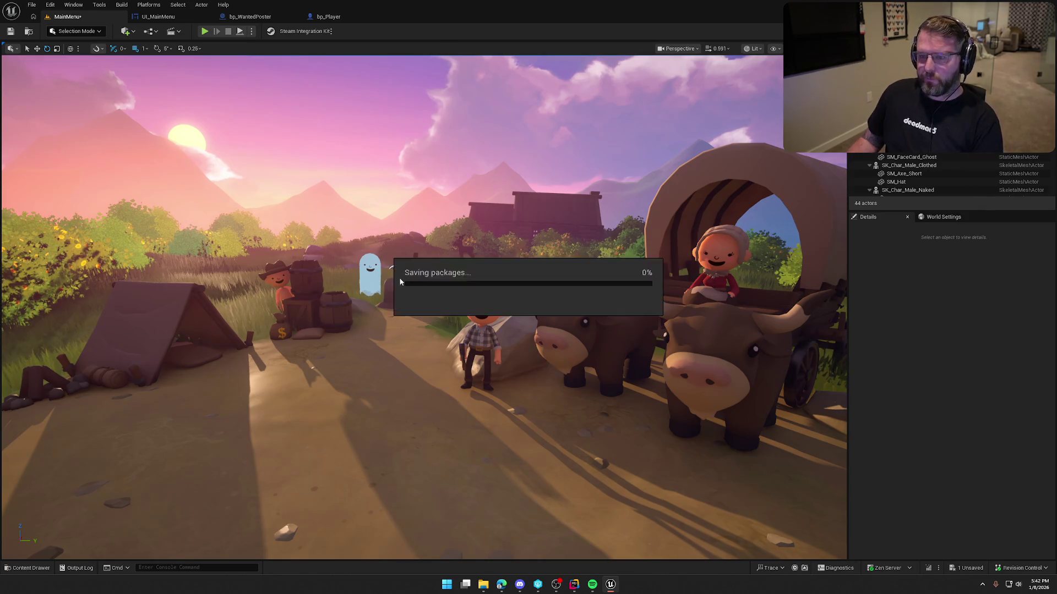
Close the bp_Player editor and launch the game as a standalone window
click(225, 18)
click(158, 16)
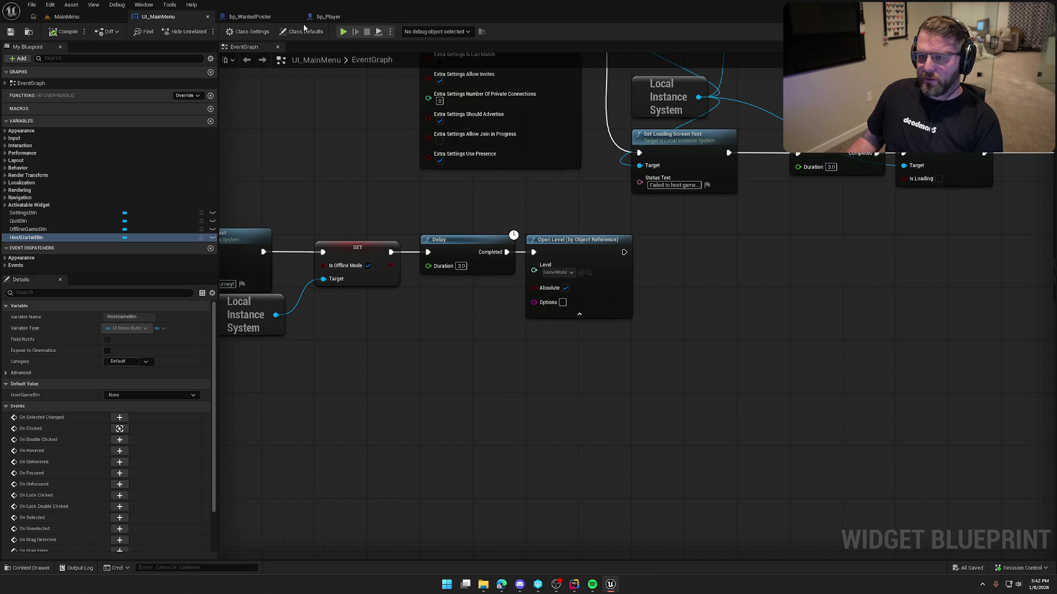
click(329, 18)
click(52, 20)
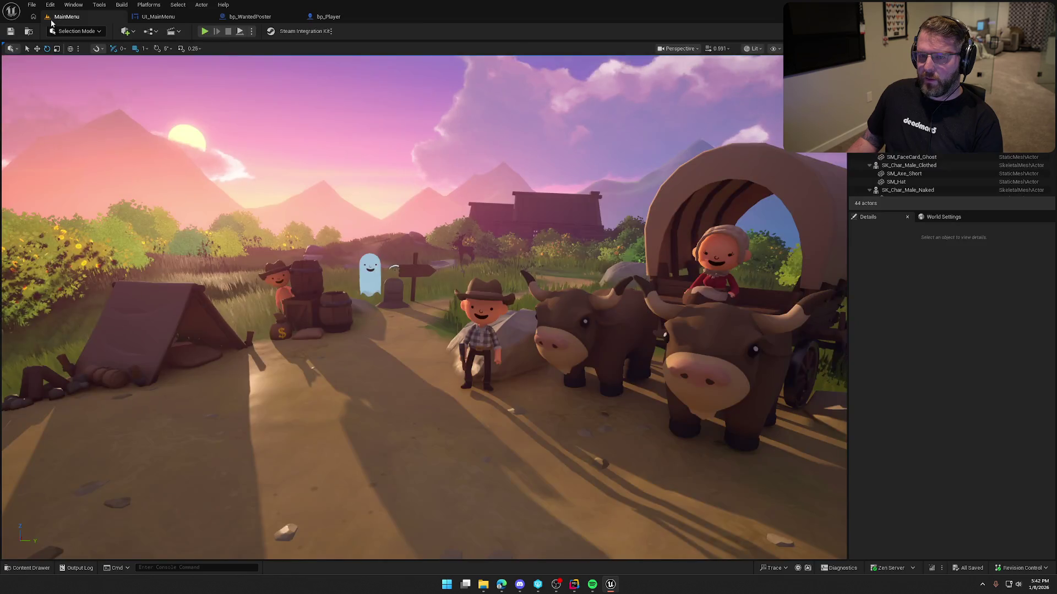
click(383, 16)
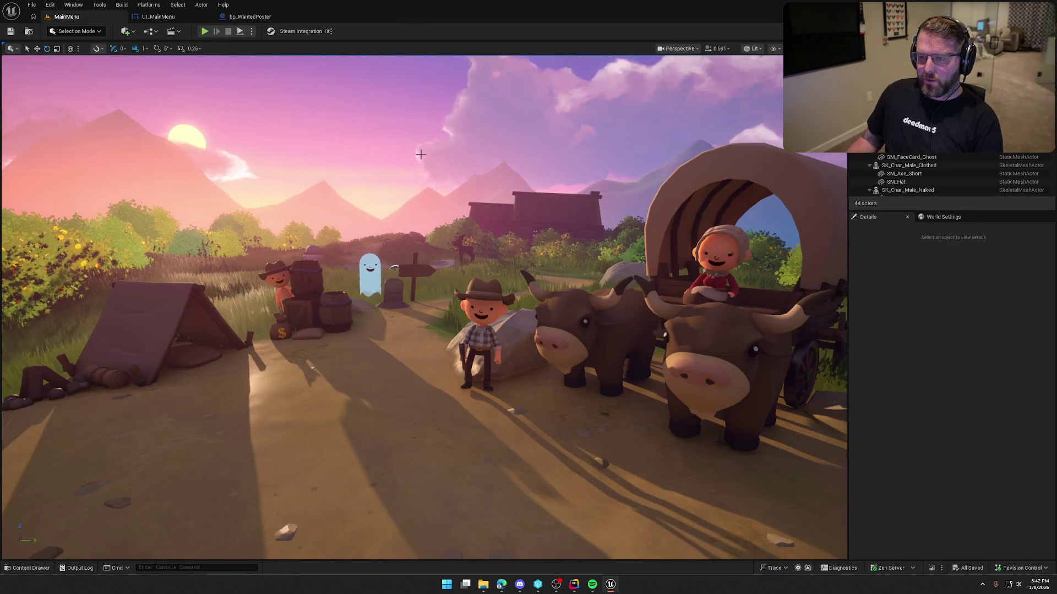
click(251, 32)
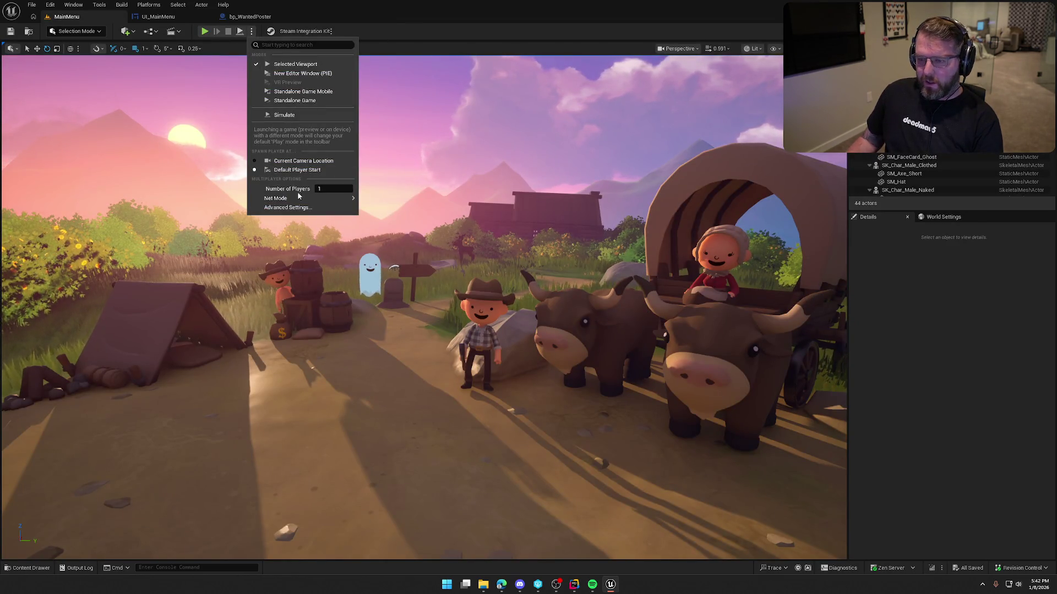
click(284, 102)
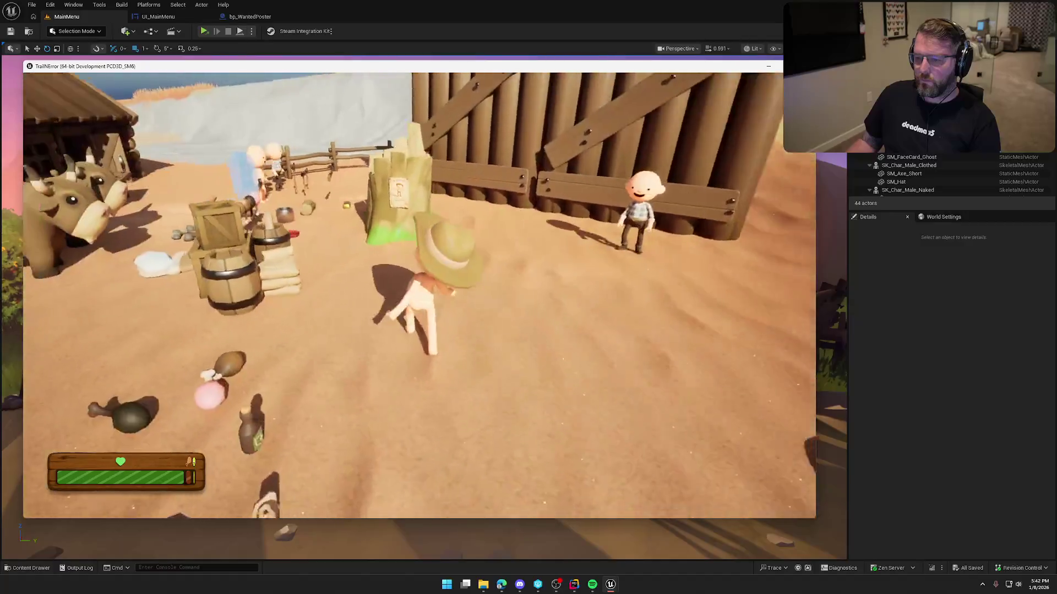
Test the Invite Friends stump twice, opening and closing the friend invite list
key(e)
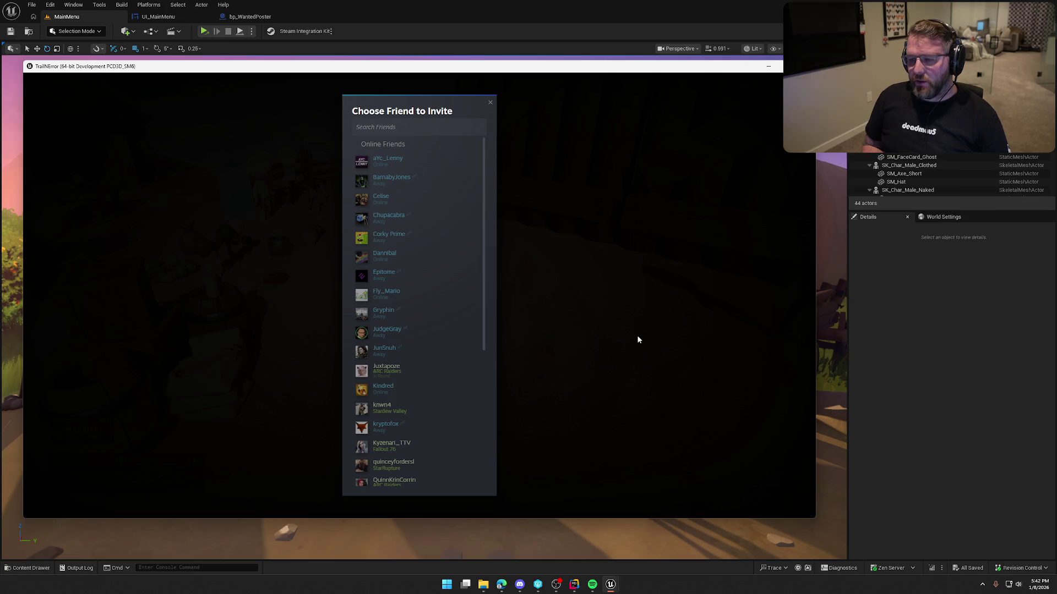
key(Escape)
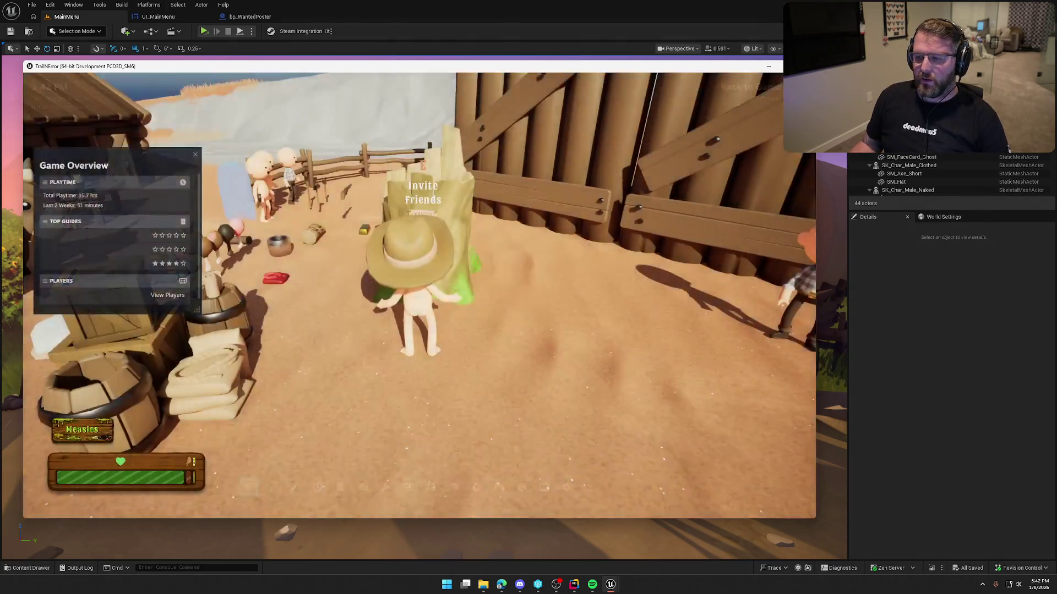
key(w)
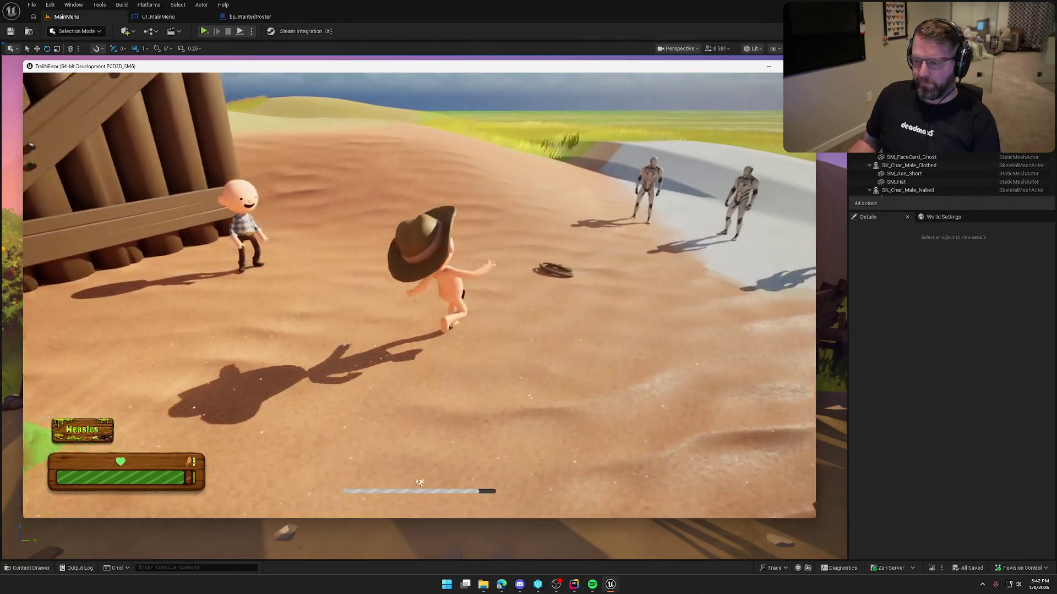
key(e)
key(w)
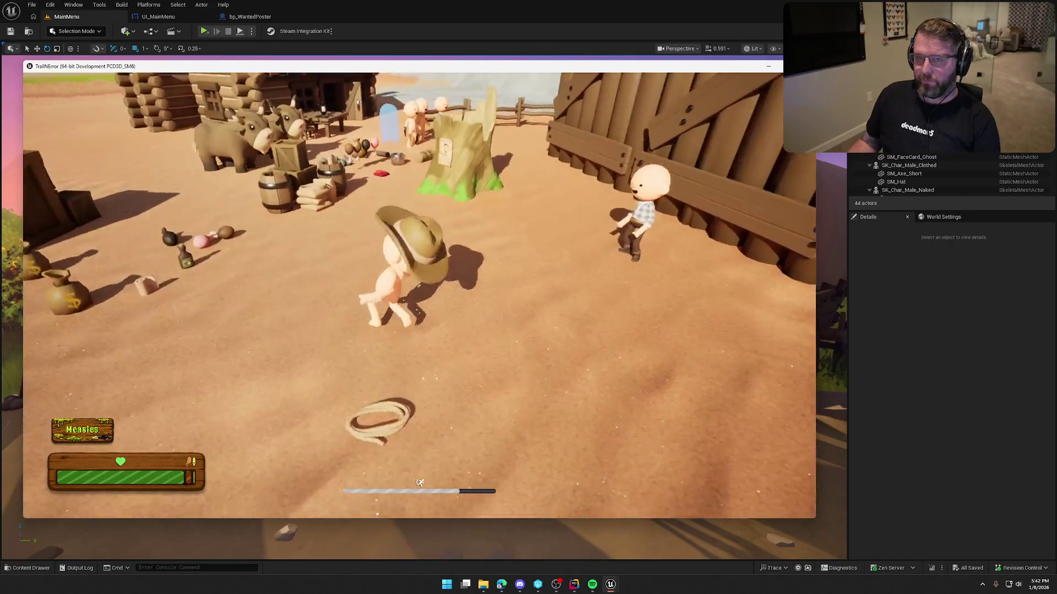
key(e)
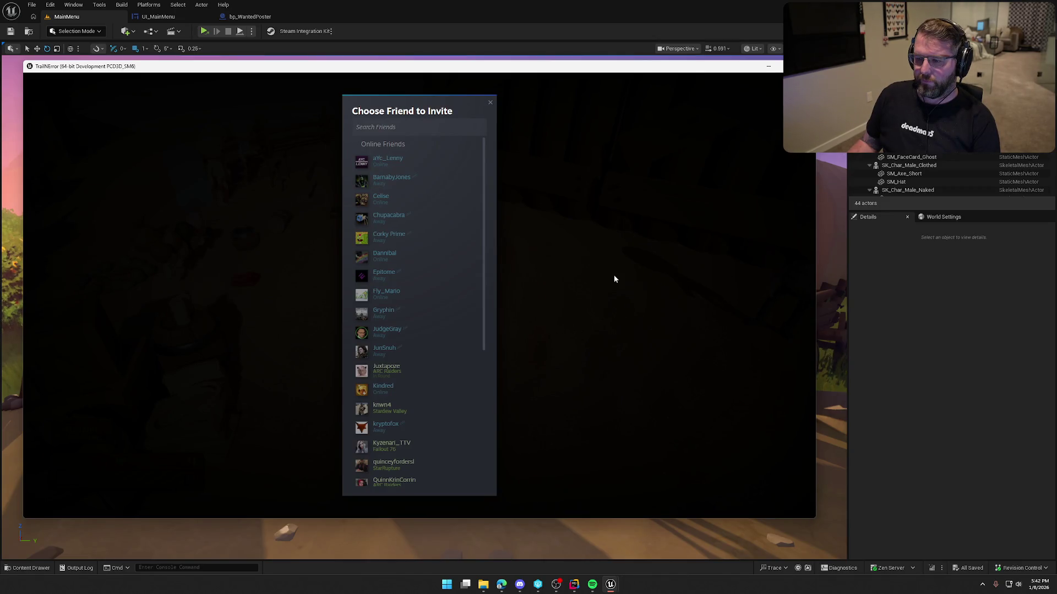
key(Escape)
Open the friend invite list from the pause menu's Invite Friends option
key(w)
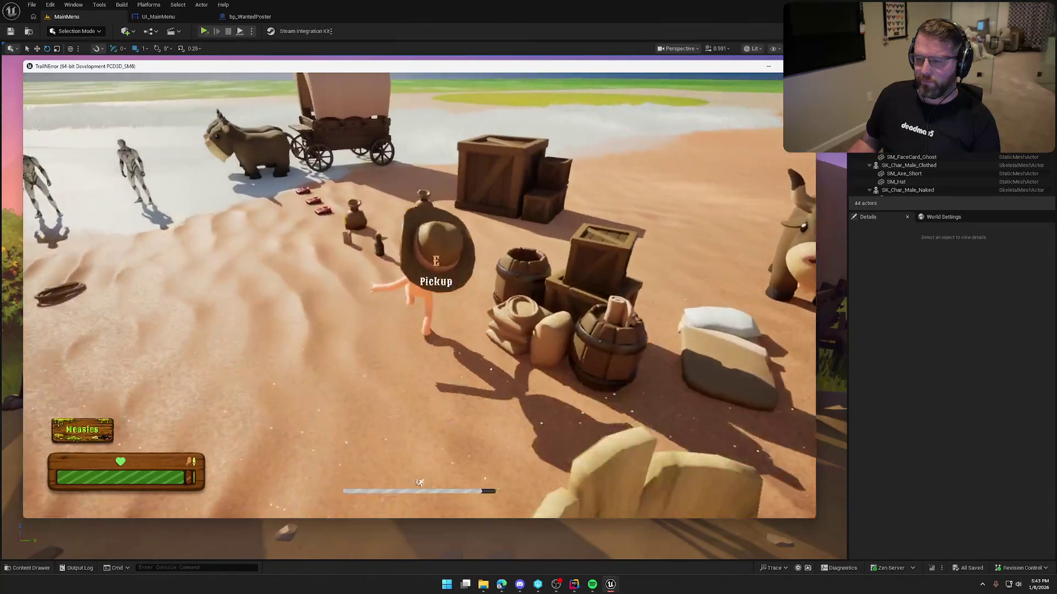
key(Escape)
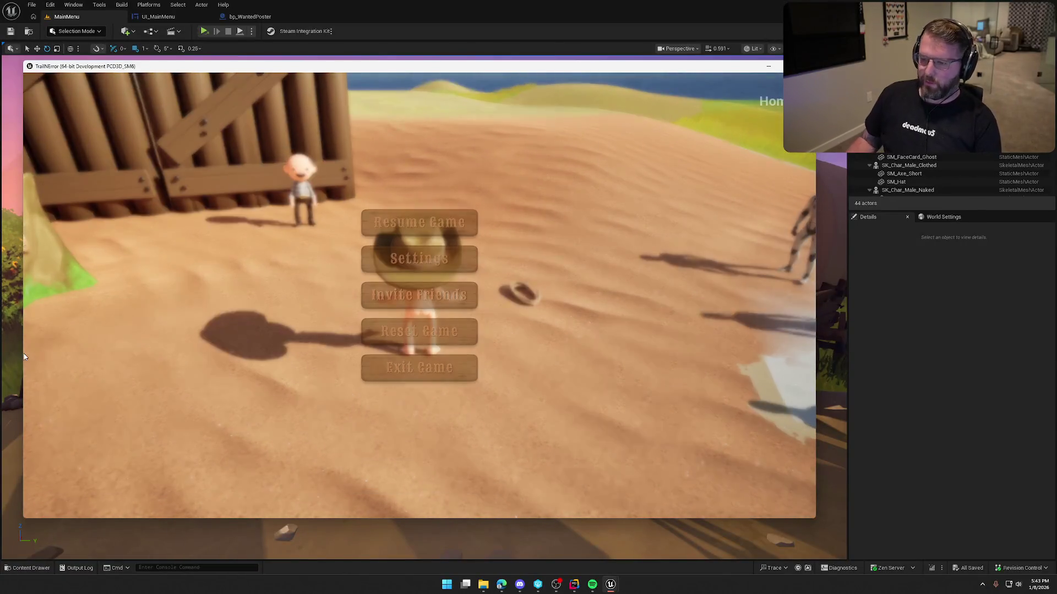
click(406, 295)
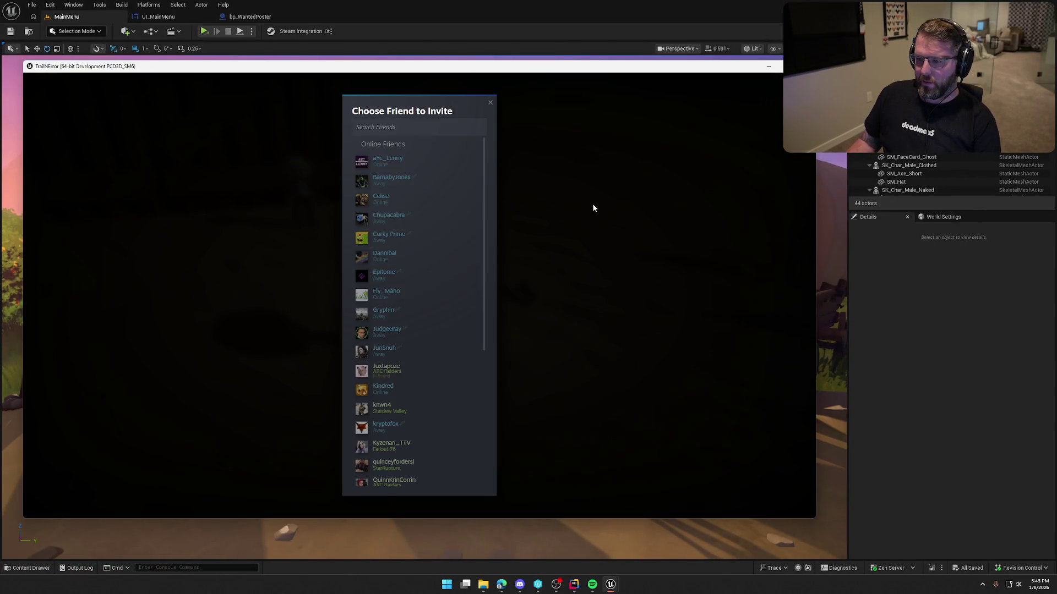
key(Escape)
key(Escape)
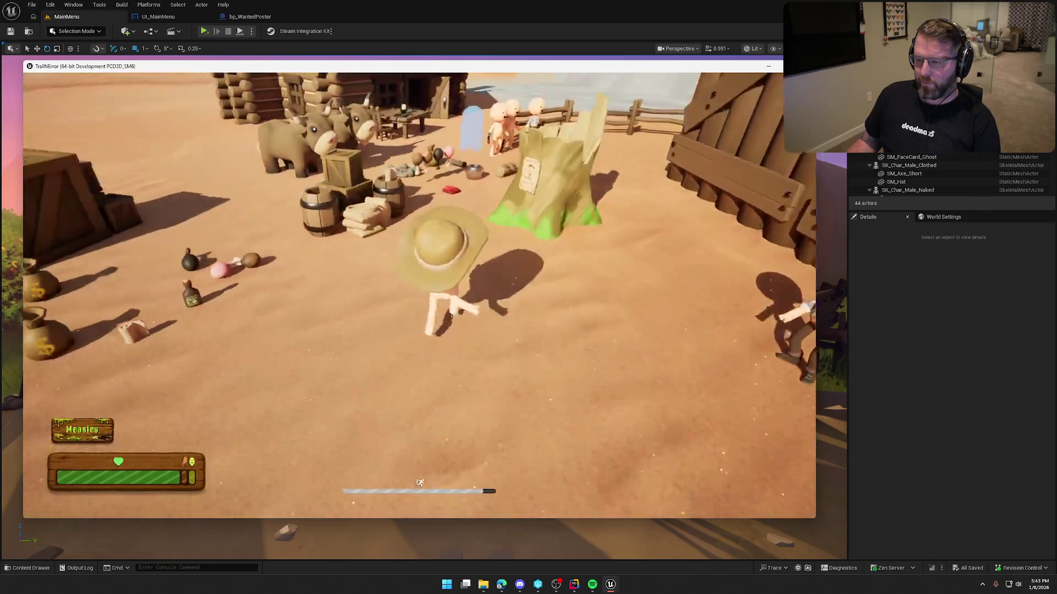
Walk around the yard, then quit via Exit Game > Yes and go to the UI_MainMenu graph
key(w)
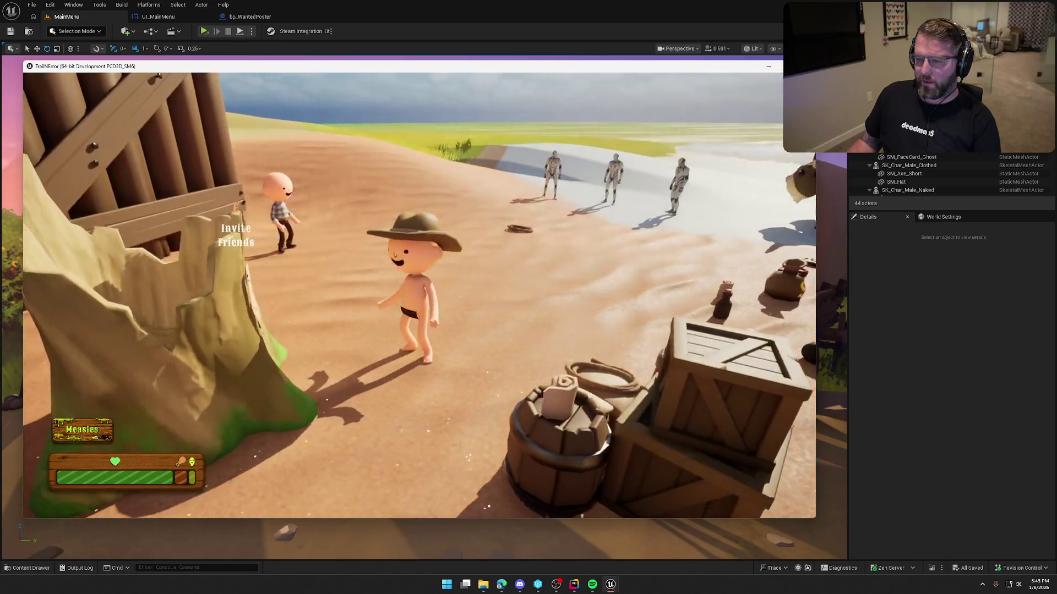
key(shift)
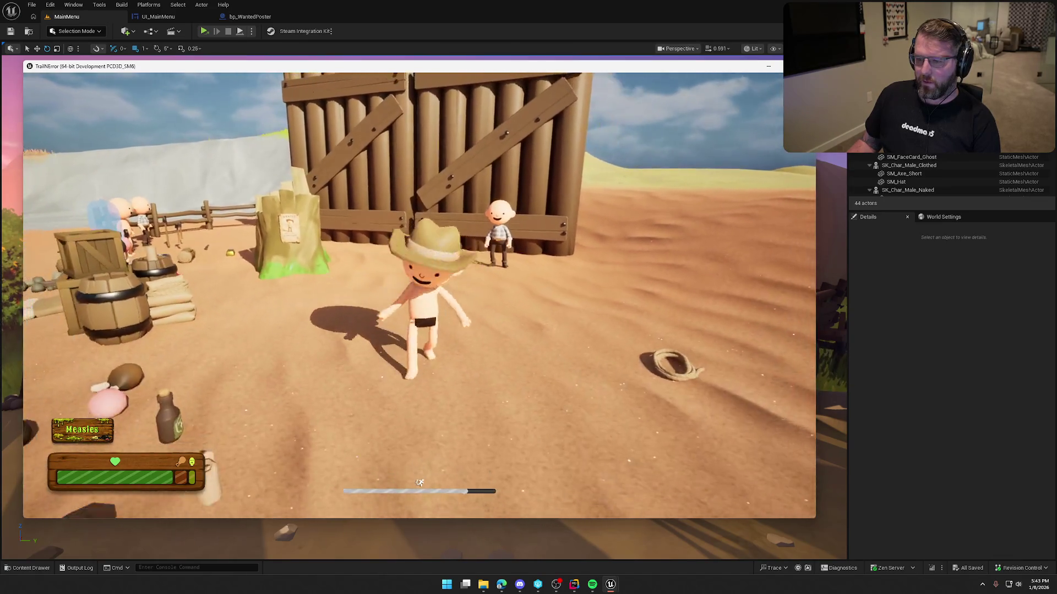
key(w)
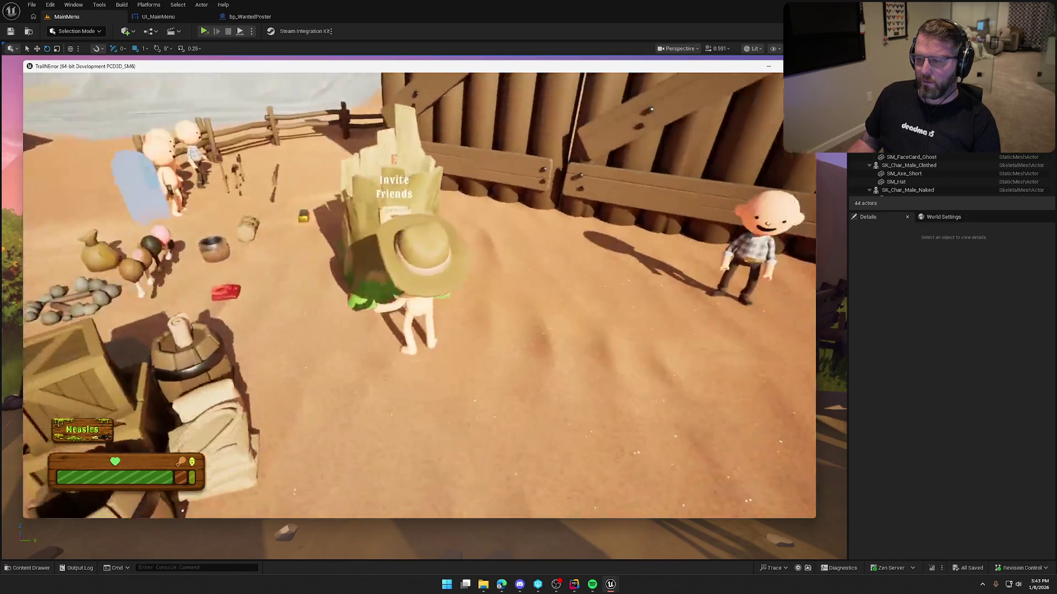
key(w)
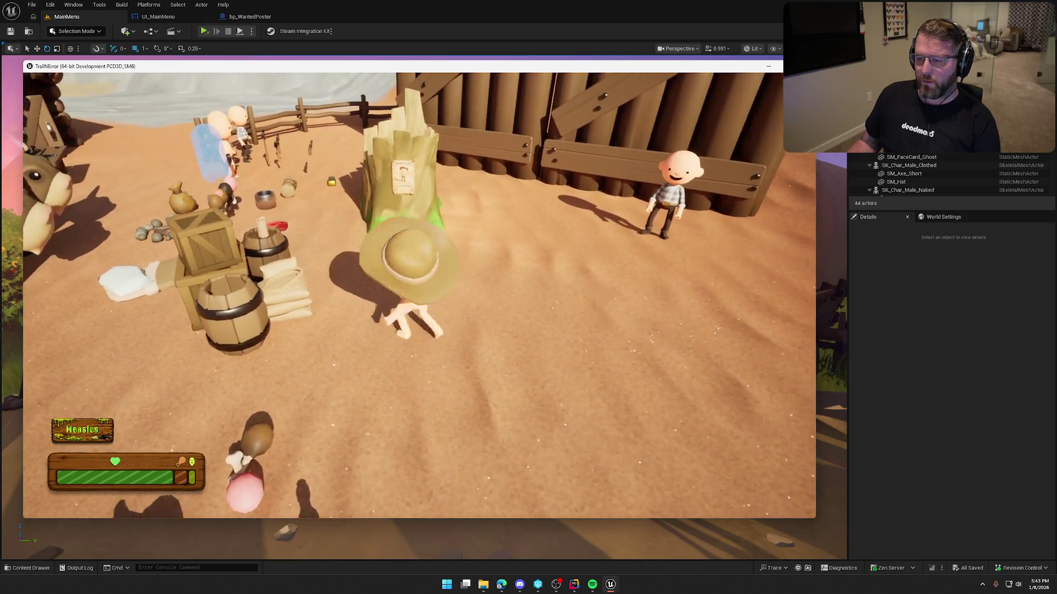
key(s)
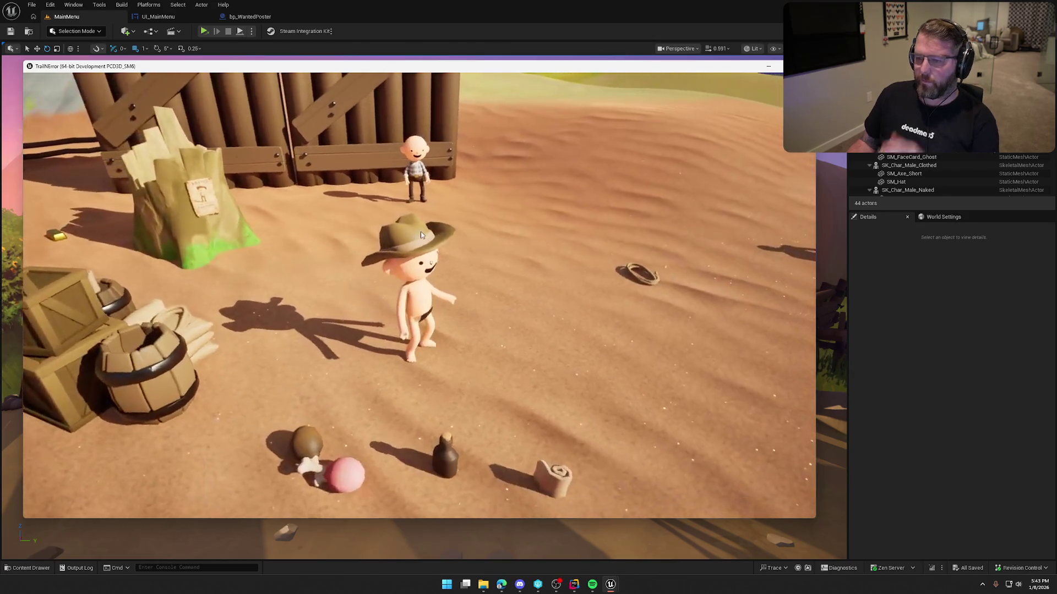
key(Escape)
click(417, 368)
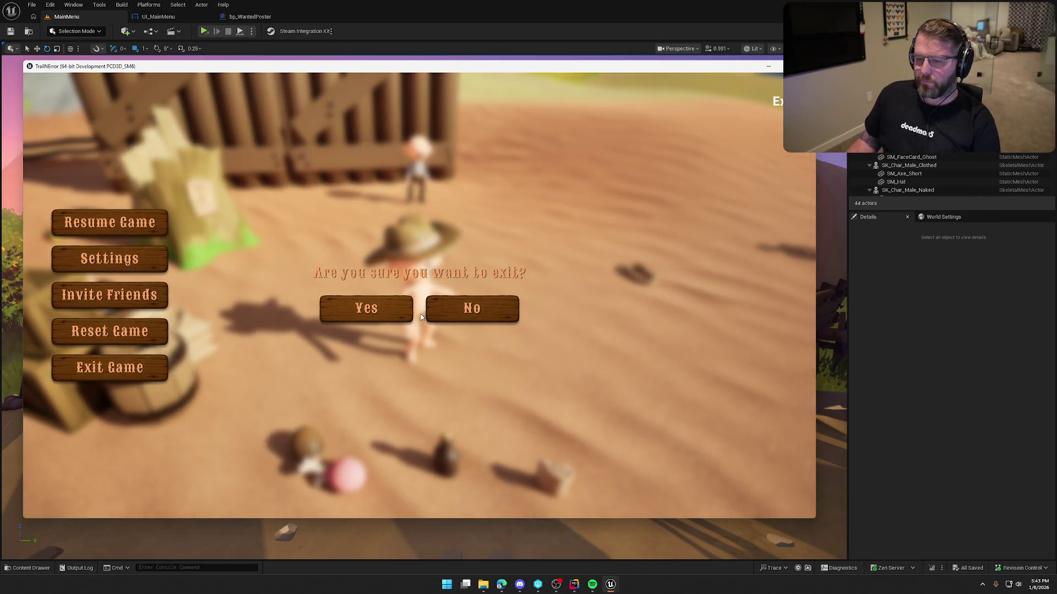
click(366, 308)
click(175, 17)
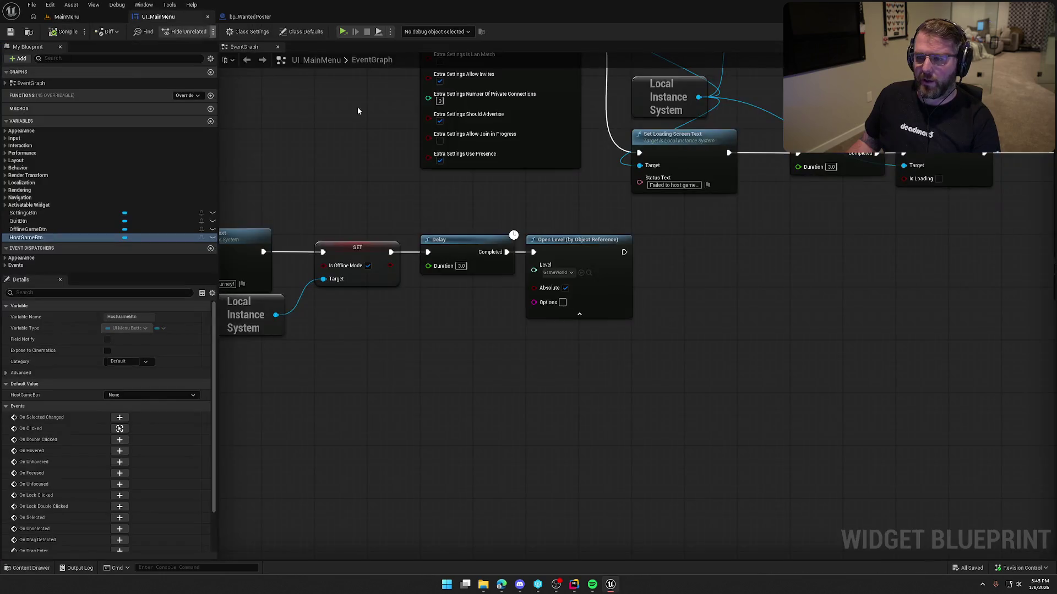
Move the Start Camera Fade and Get Player Controller nodes left, then show the MainMenu level
mouse_move(451, 391)
mouse_down()
mouse_move(533, 427)
mouse_move(639, 427)
mouse_move(587, 441)
mouse_move(564, 481)
mouse_move(553, 540)
mouse_move(497, 441)
mouse_move(572, 479)
mouse_up()
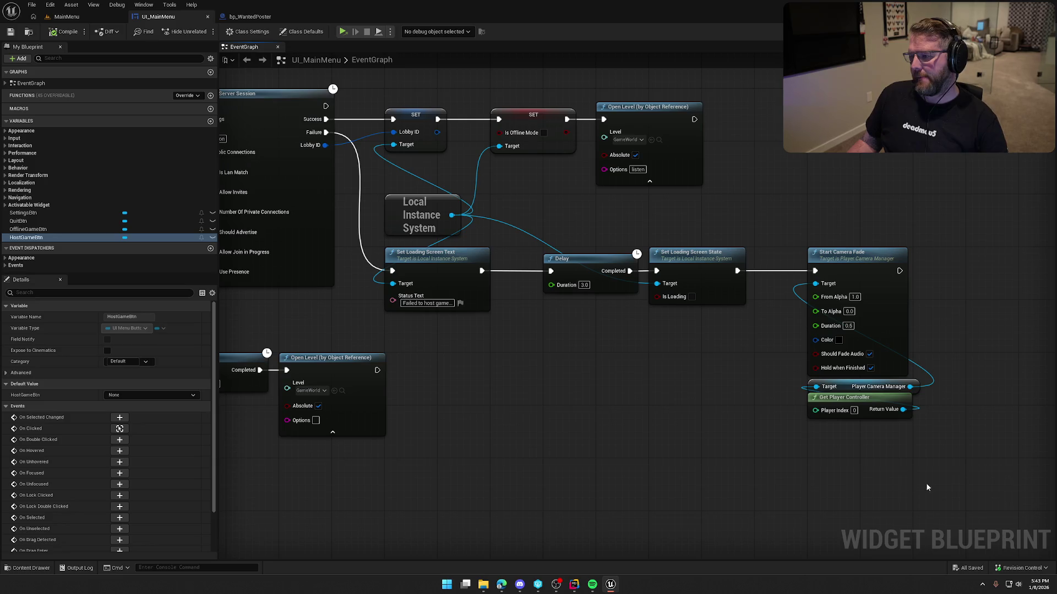
drag(926, 488, 804, 245)
drag(871, 263, 819, 262)
mouse_move(789, 203)
mouse_down()
mouse_move(944, 209)
mouse_move(774, 395)
mouse_up()
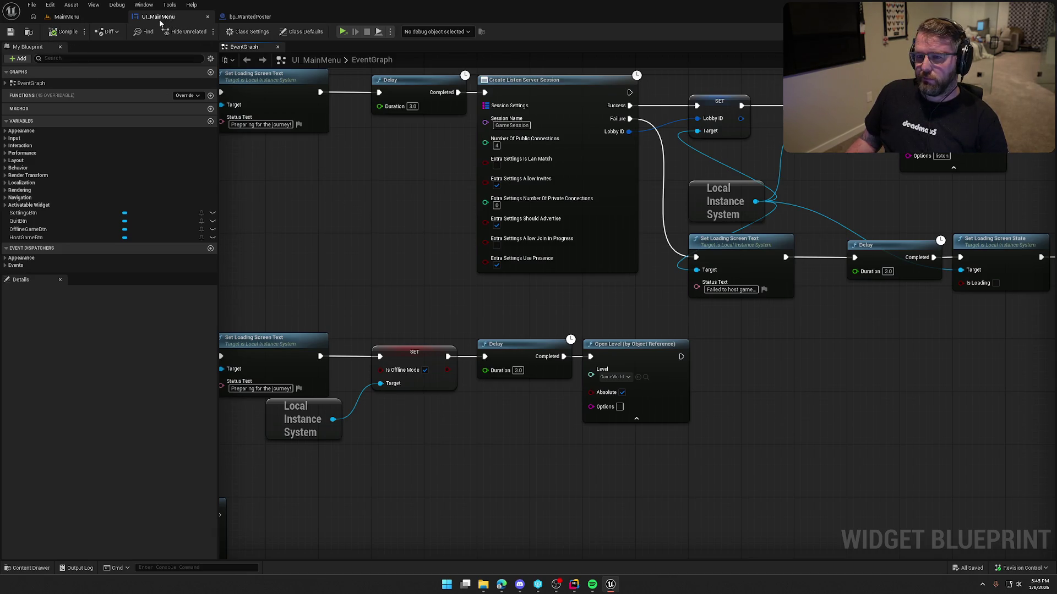
click(65, 17)
key(super)
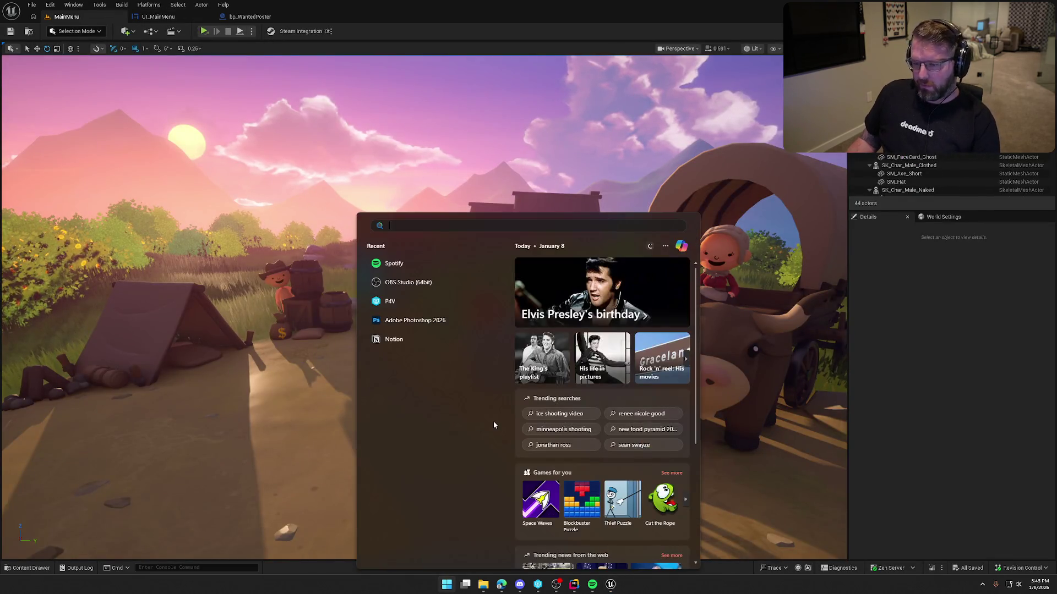
Open the UI_Settings widget blueprint from the Content Drawer's UI folder
click(881, 350)
key(ctrl+space)
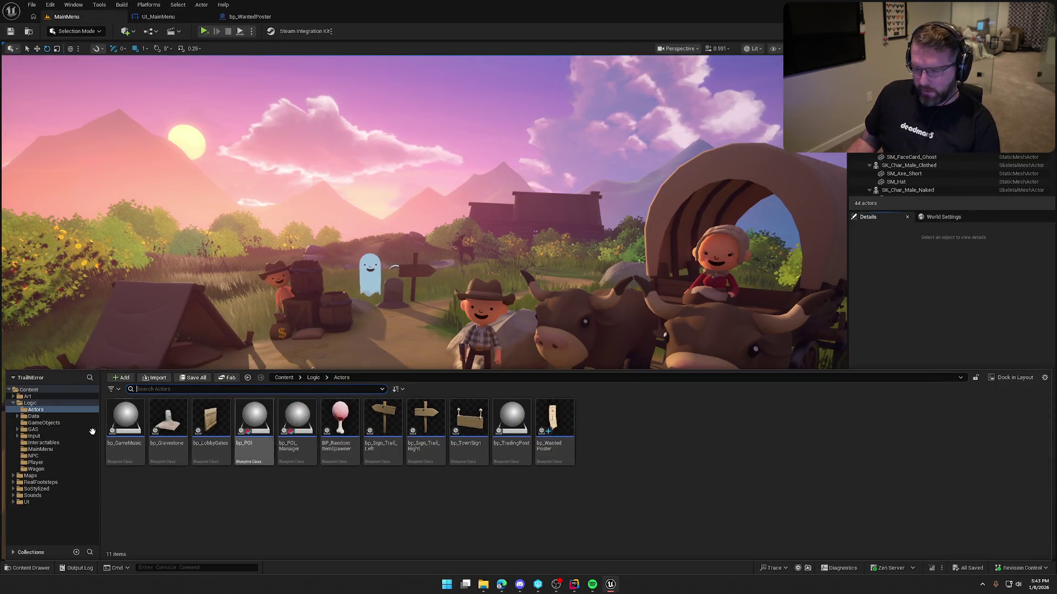
click(46, 503)
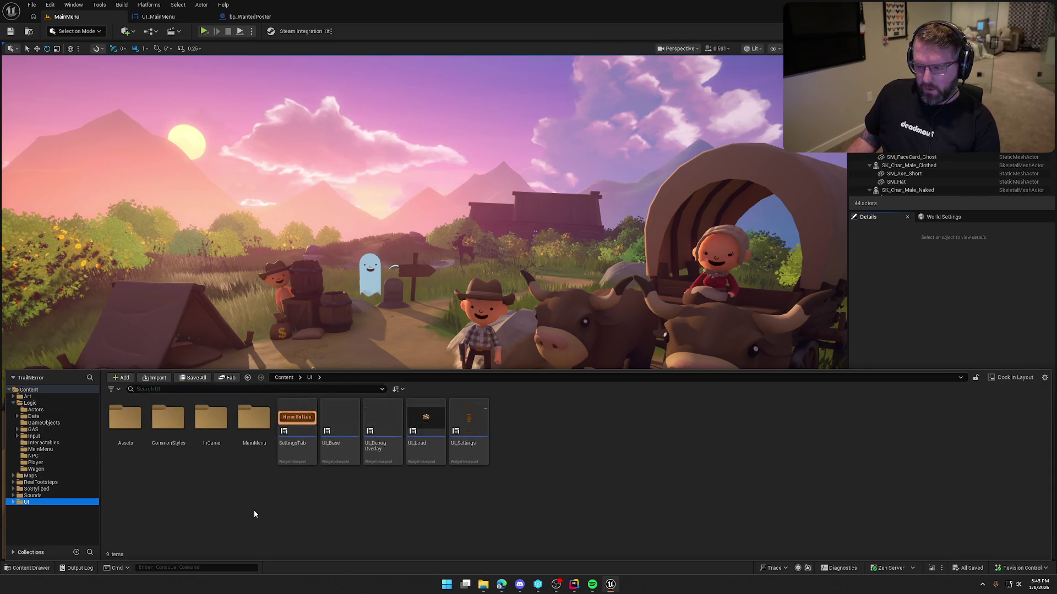
double_click(471, 440)
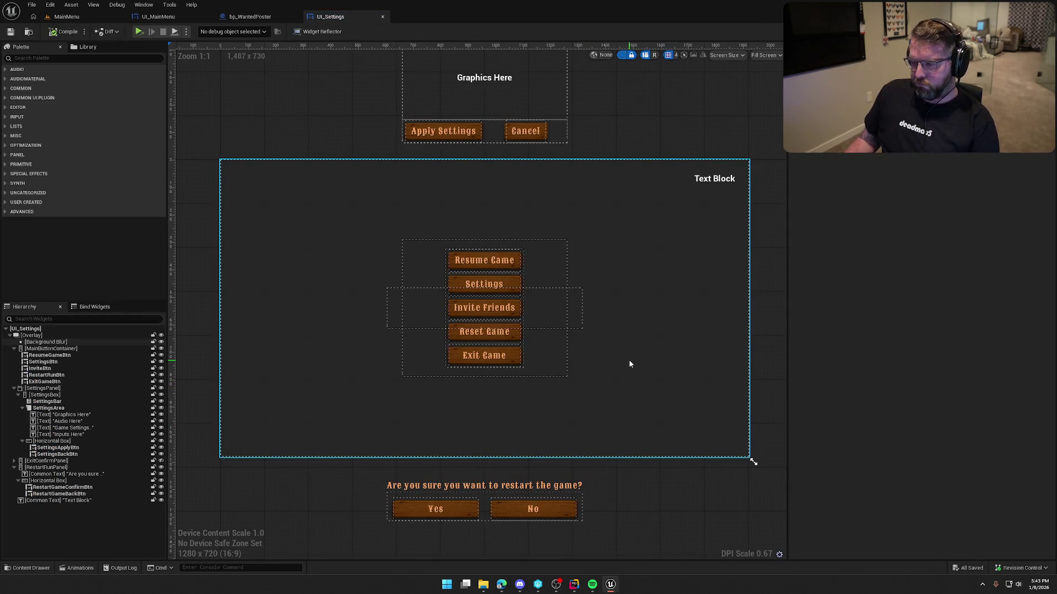
Duplicate the Reset Game button with Ctrl+D and rename the copy MainMenuBtn
click(454, 358)
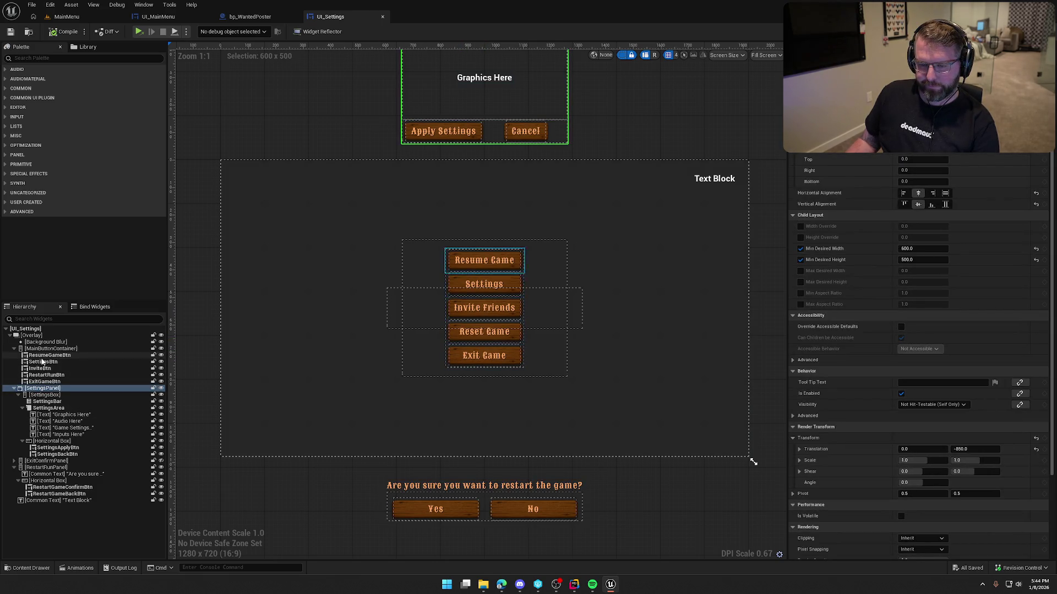
click(49, 375)
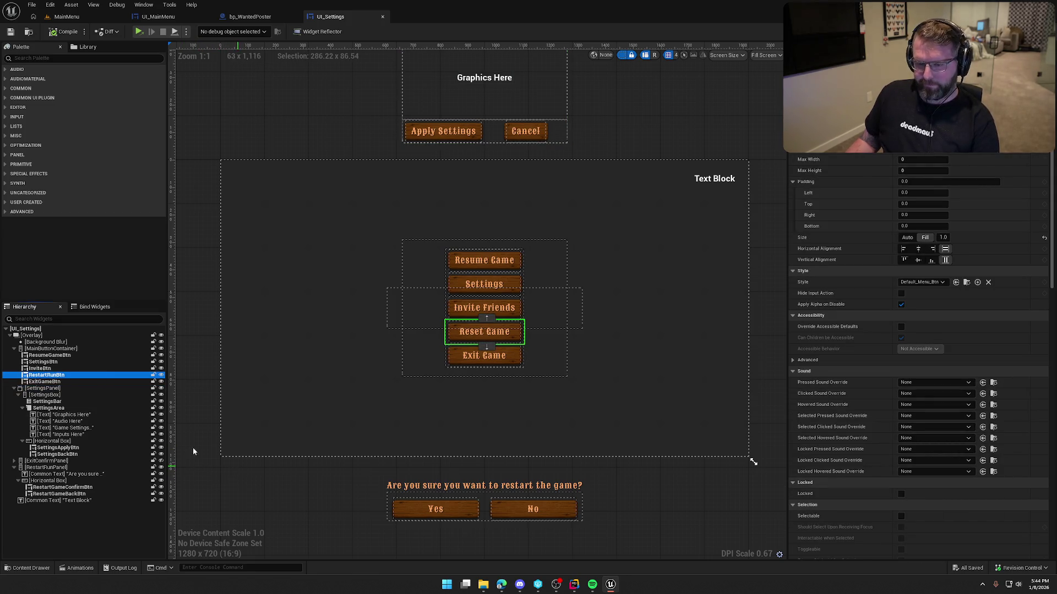
key(ctrl+d)
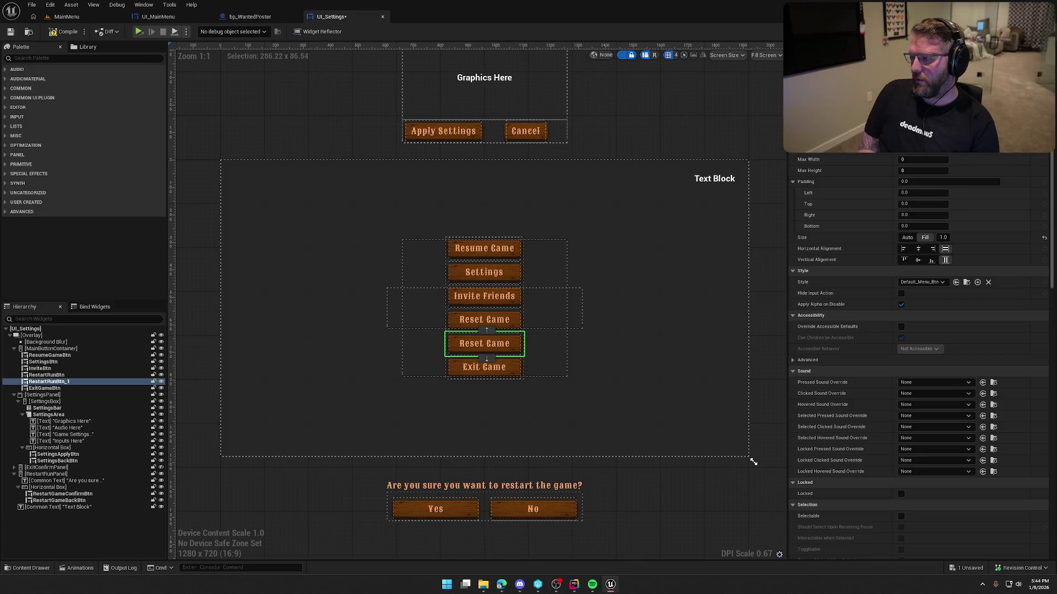
text(MainMenuBtn)
key(Return)
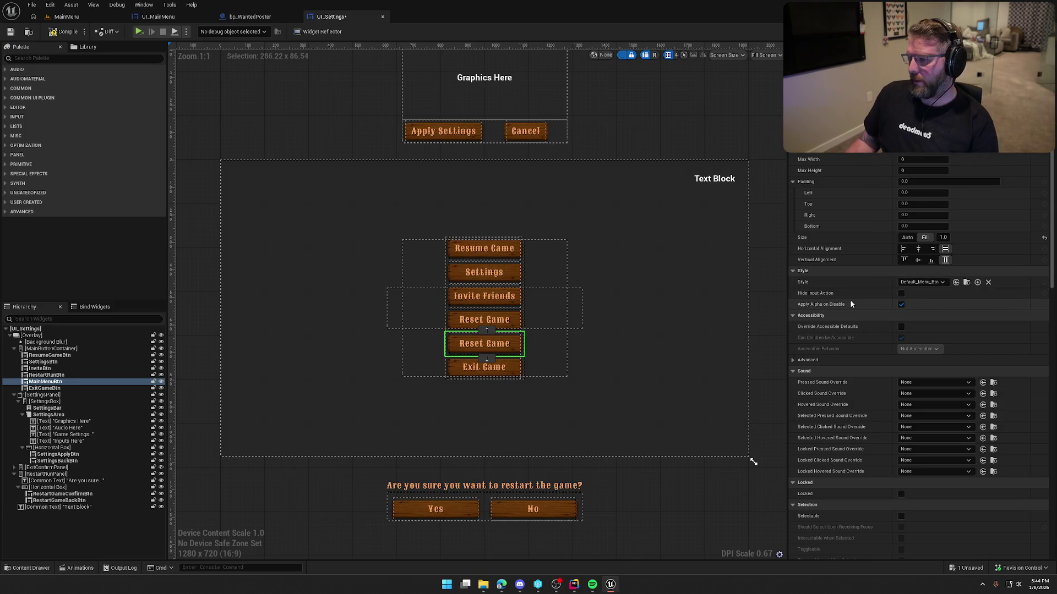
scroll(867, 312, down, 3)
scroll(868, 312, down, 10)
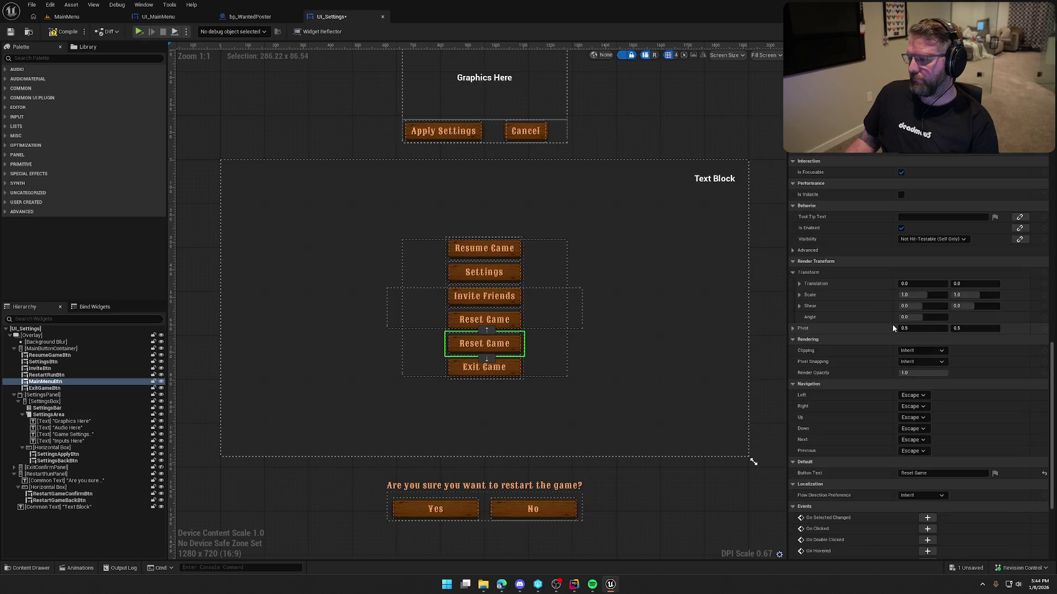
Set MainMenuBtn's Button Text to 'Exit To Menu' and add its On Clicked event
scroll(894, 321, down, 1)
click(930, 330)
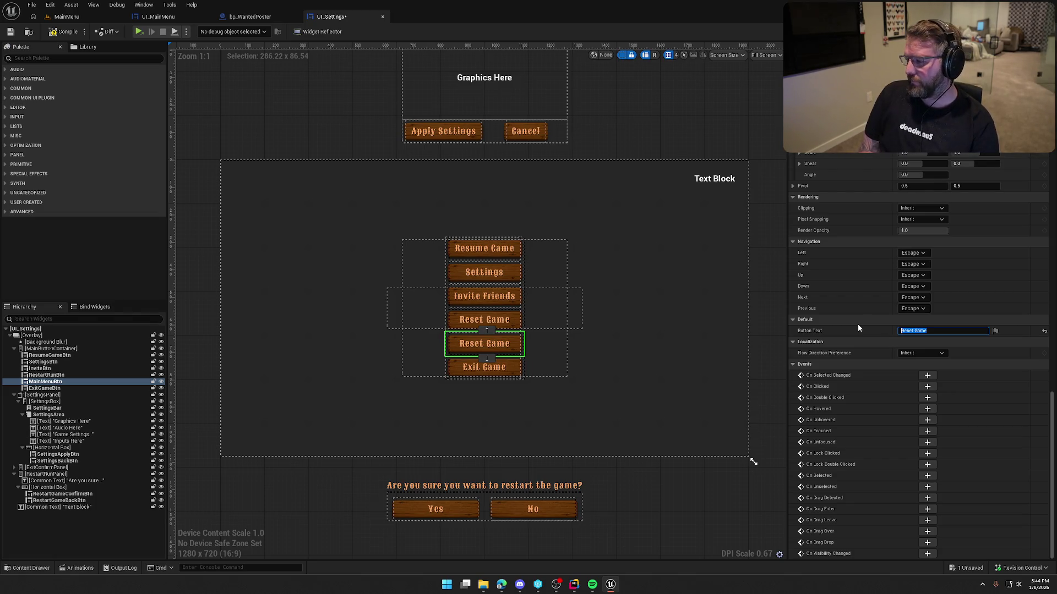
text(Exit To Menu)
key(Return)
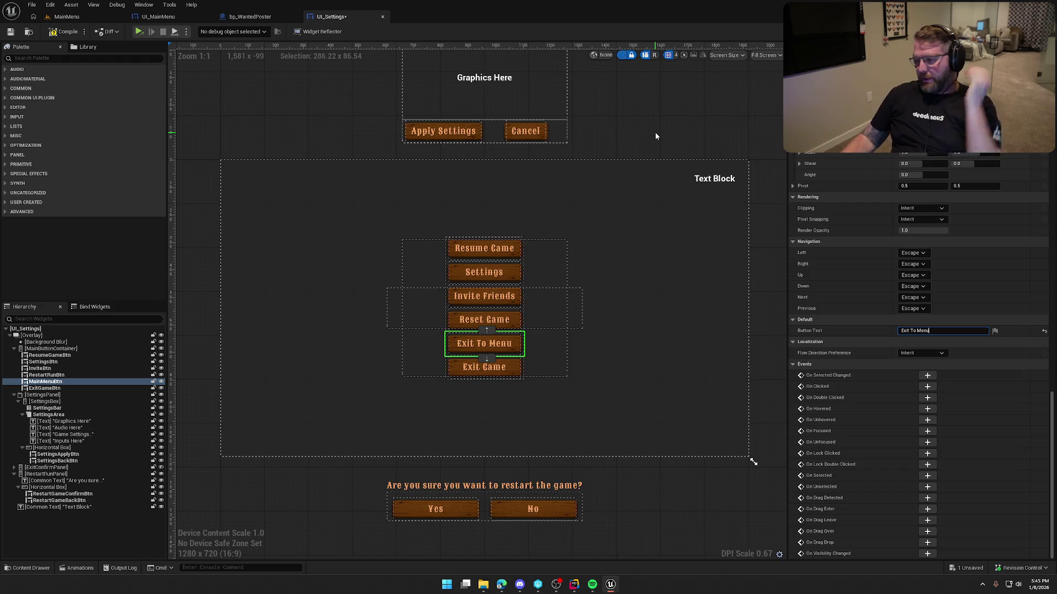
click(928, 386)
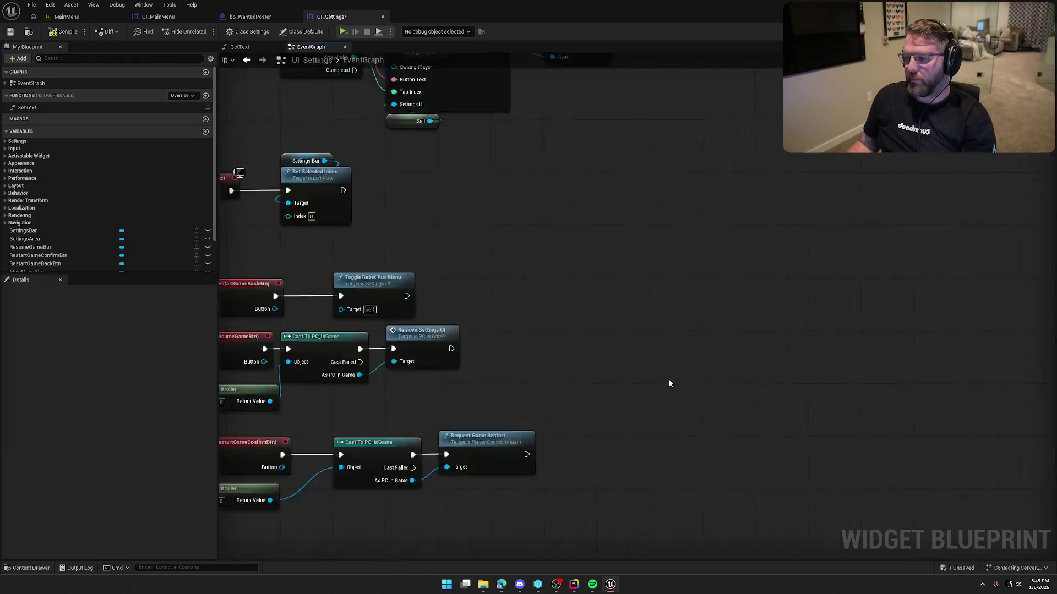
Add a Destroy SIK Session node and wire it to On Clicked (MainMenuBtn)
drag(394, 276, 394, 283)
click(508, 247)
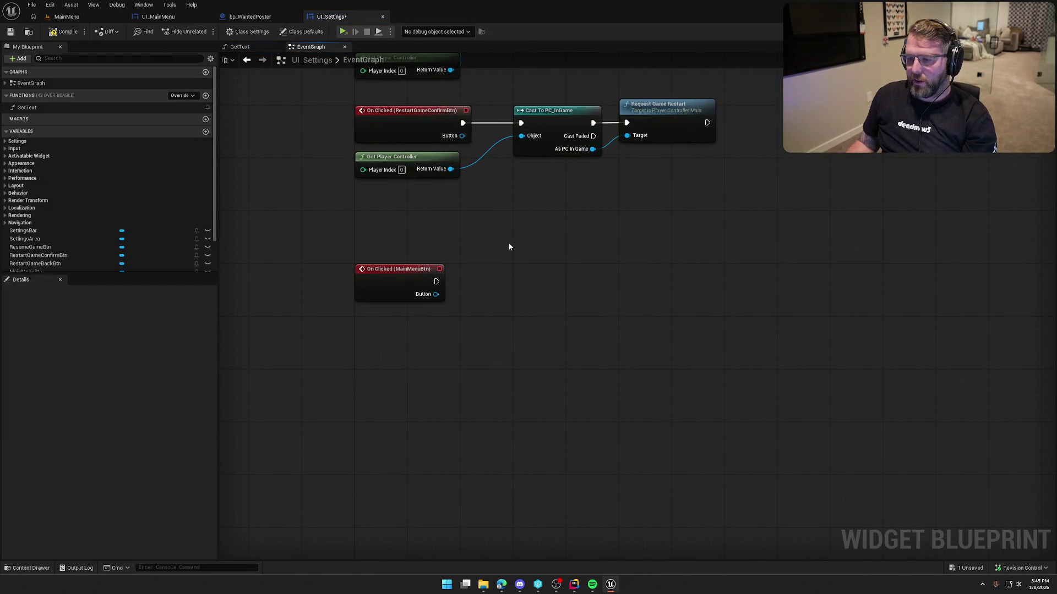
right_click(454, 323)
text(destroy sik)
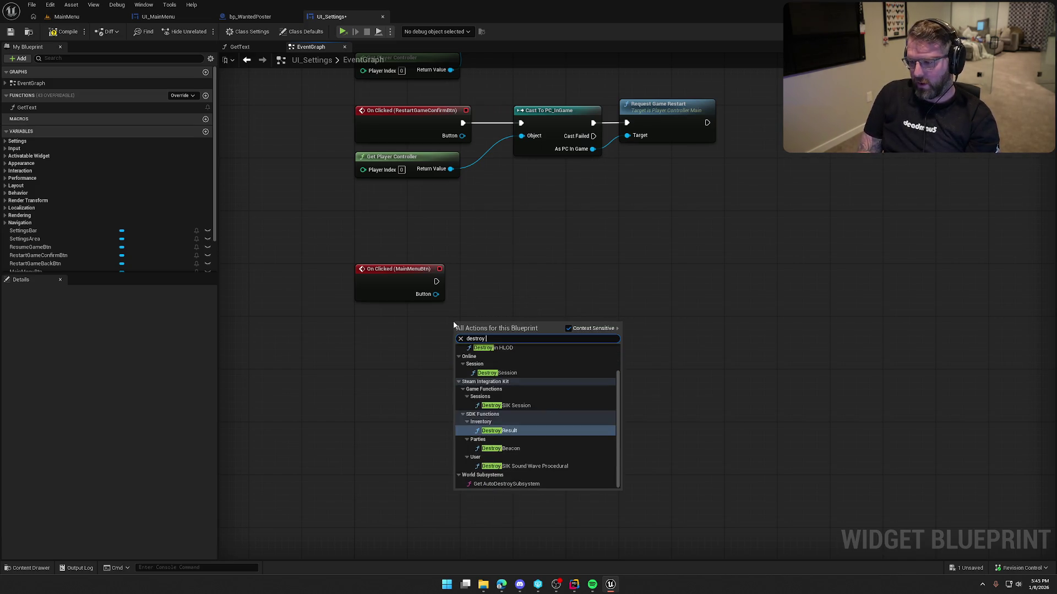
key(Return)
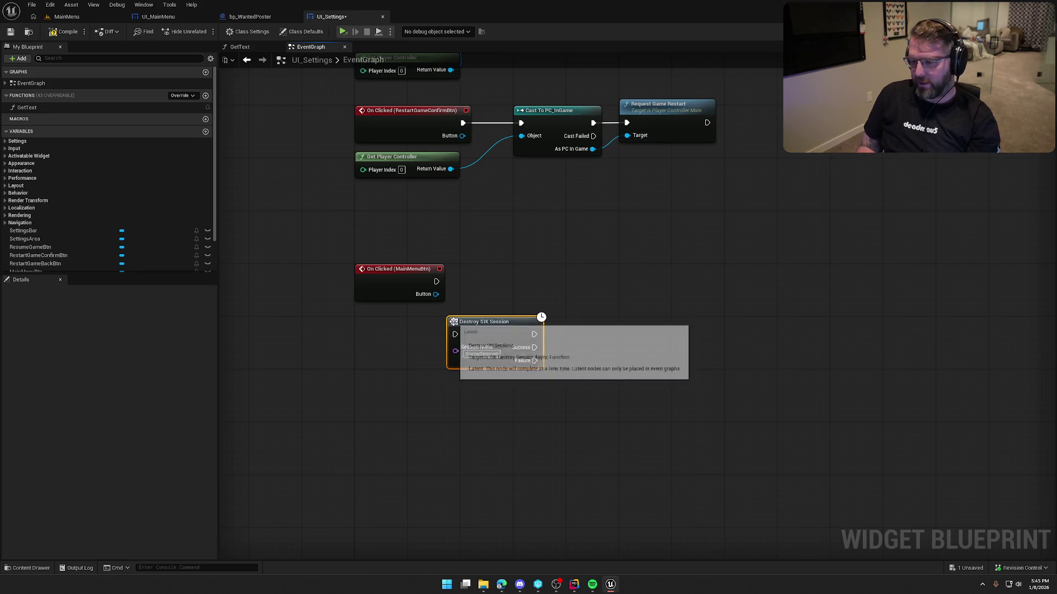
drag(455, 334, 436, 282)
drag(503, 332, 512, 281)
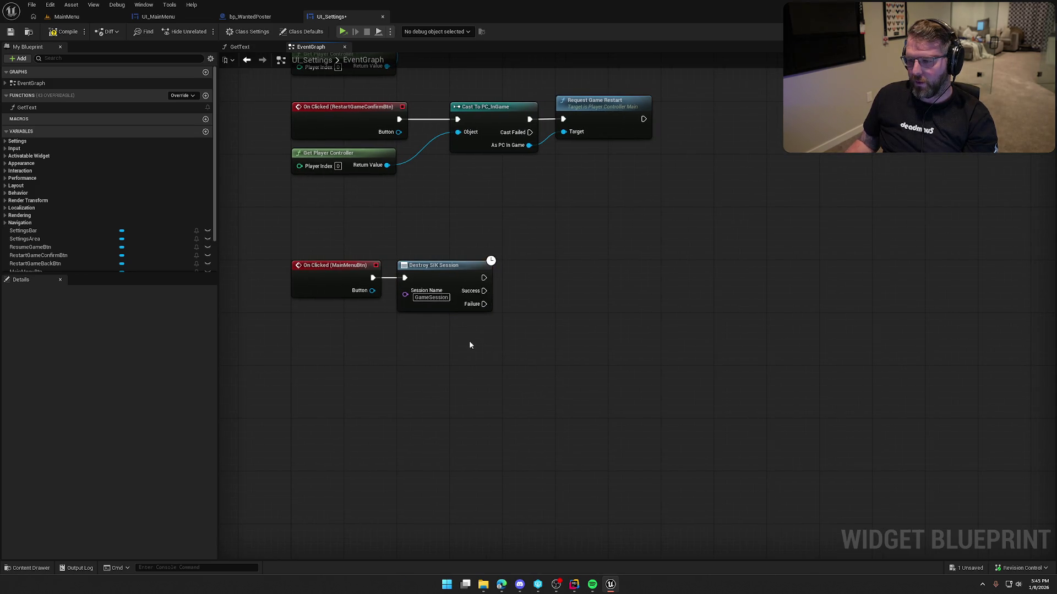
Copy the loading-screen nodes from UI_MainMenu and delete the stray Local Instance System node
right_click(409, 338)
text(get local)
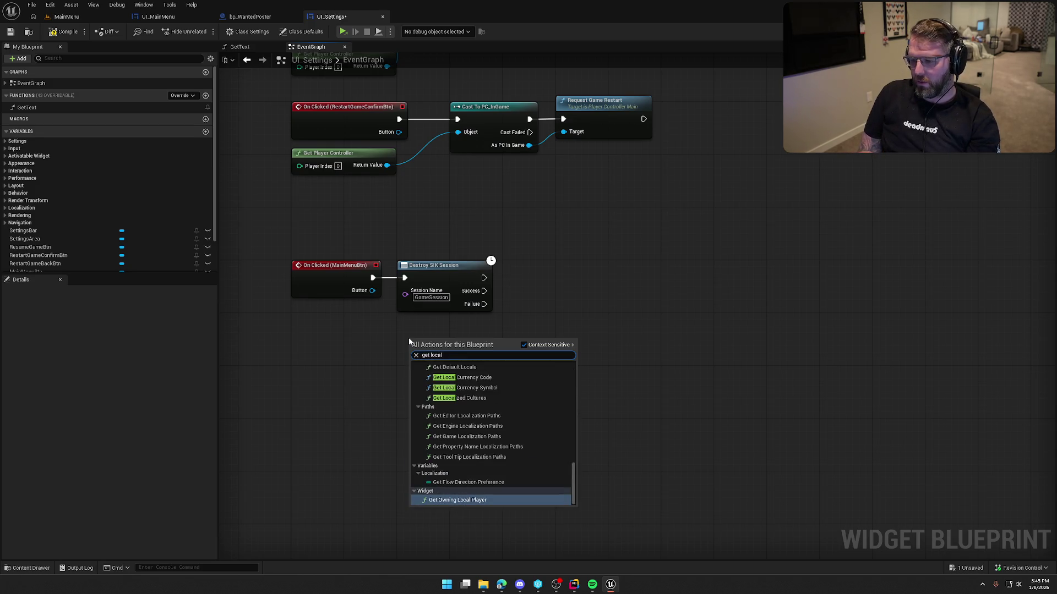
text( ses)
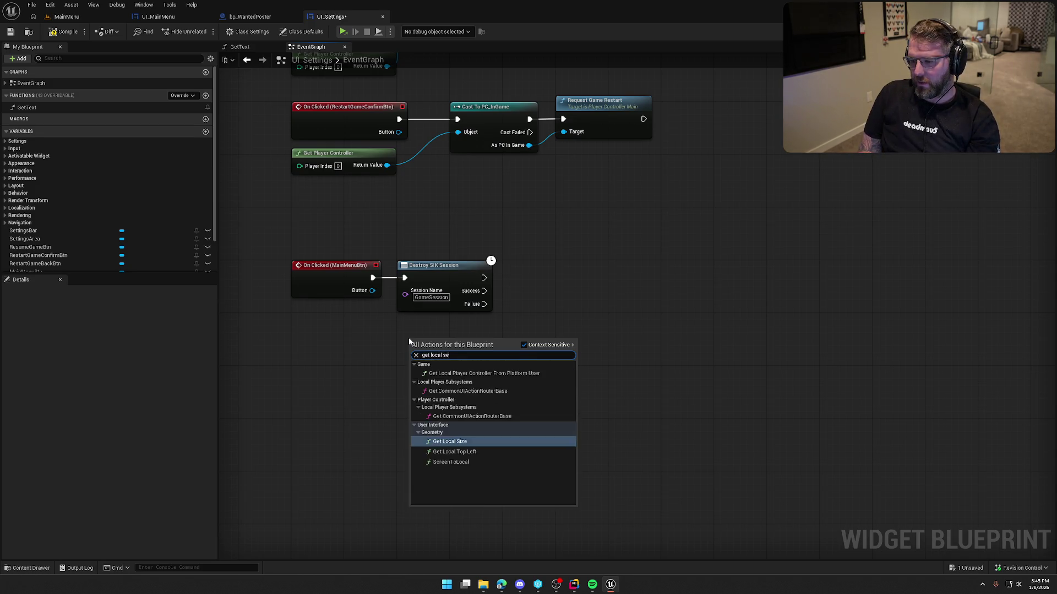
key(BackSpace)
key(BackSpace)
key(BackSpace)
text(inst)
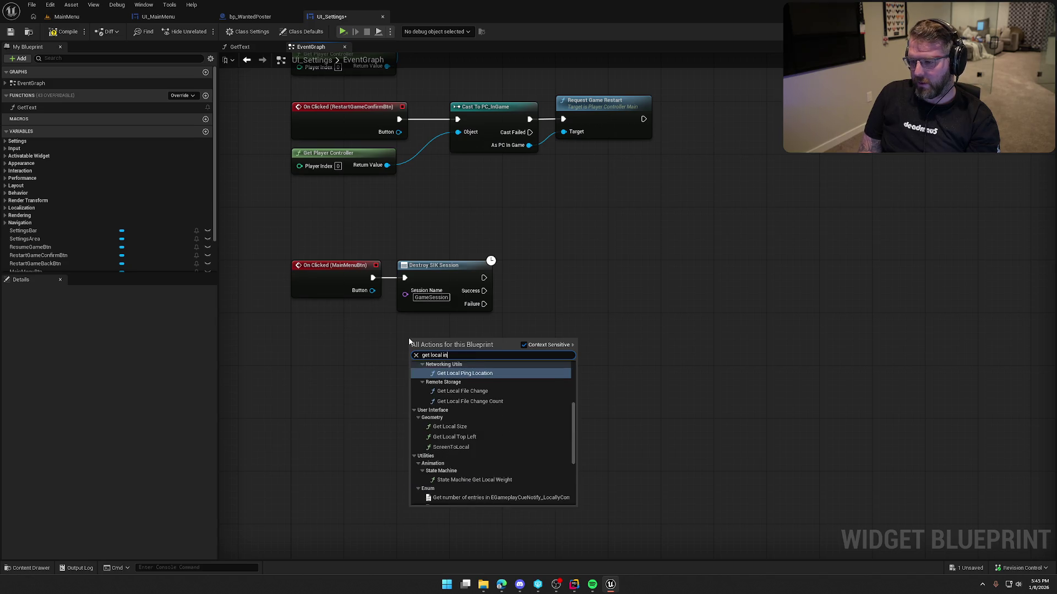
key(Return)
mouse_move(434, 353)
mouse_down()
mouse_move(509, 348)
mouse_move(433, 352)
mouse_up()
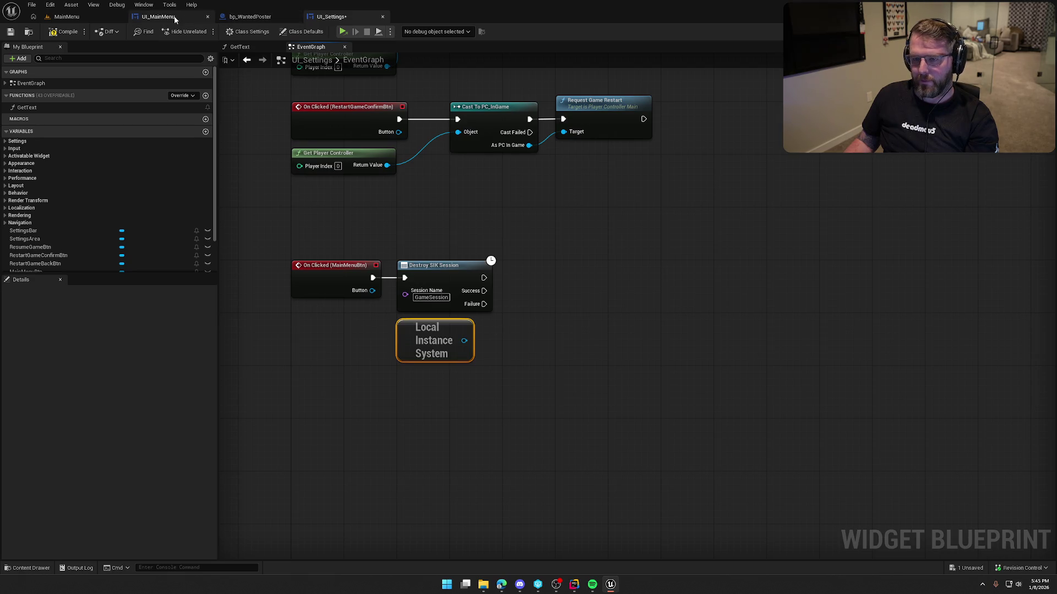
click(158, 17)
mouse_move(638, 220)
mouse_down()
mouse_move(538, 353)
mouse_move(377, 302)
mouse_up()
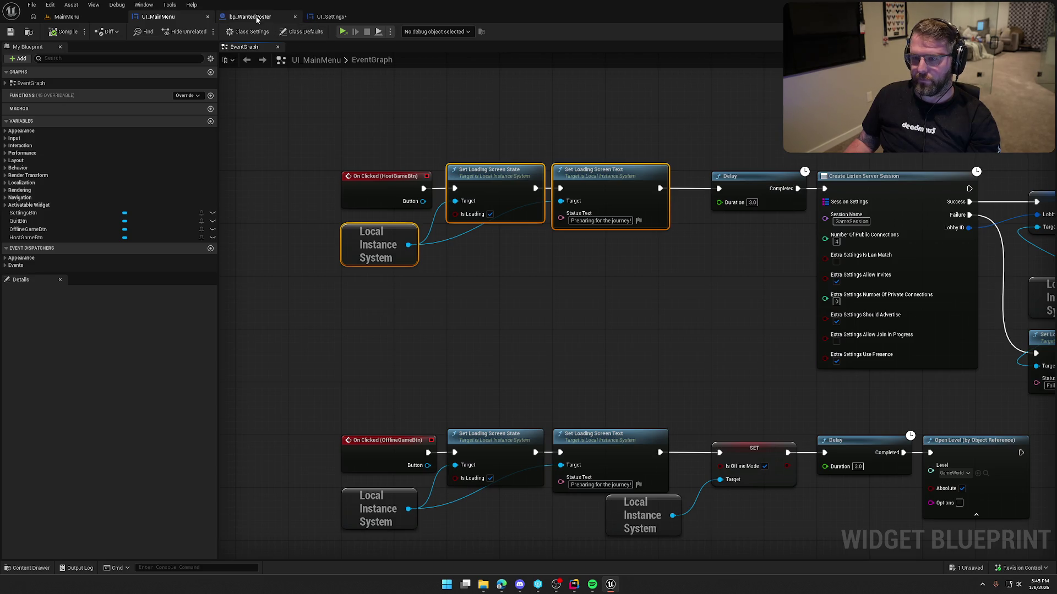
click(339, 19)
key(Delete)
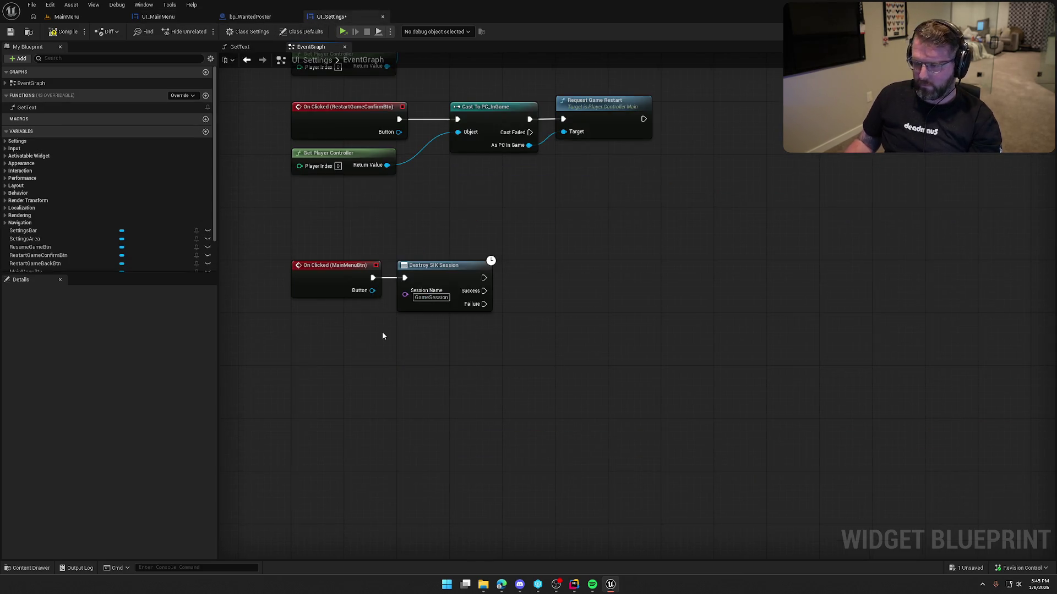
Paste the loading-screen nodes after Destroy SIK Session with status text 'Returning To Menu'
key(ctrl+v)
mouse_move(429, 354)
mouse_down()
mouse_move(474, 353)
mouse_move(542, 301)
mouse_move(510, 286)
mouse_move(529, 282)
mouse_move(515, 297)
mouse_up()
click(522, 407)
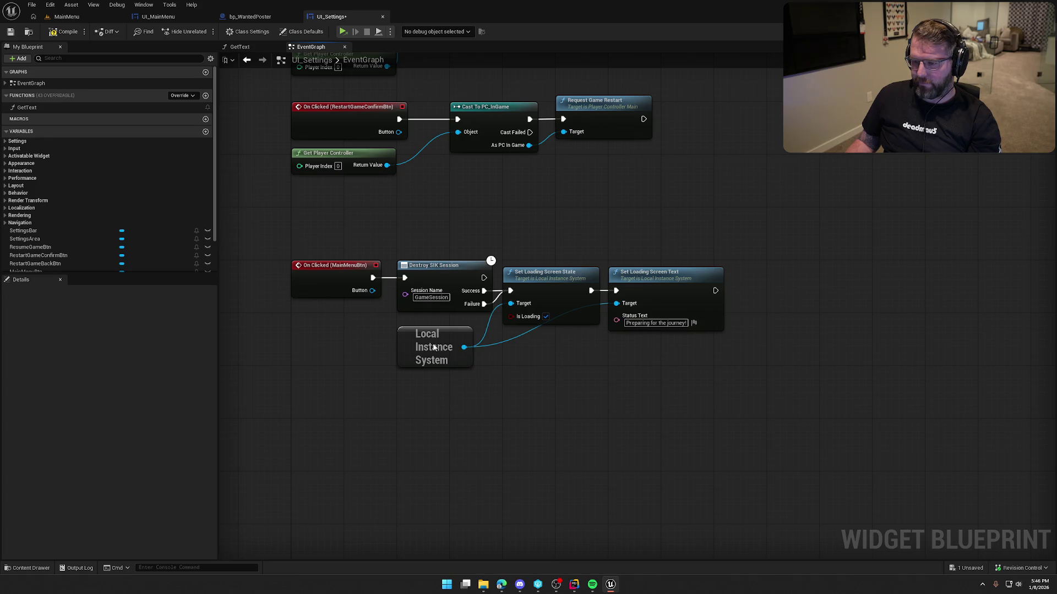
drag(435, 357, 436, 350)
click(497, 414)
drag(562, 408, 491, 385)
click(585, 300)
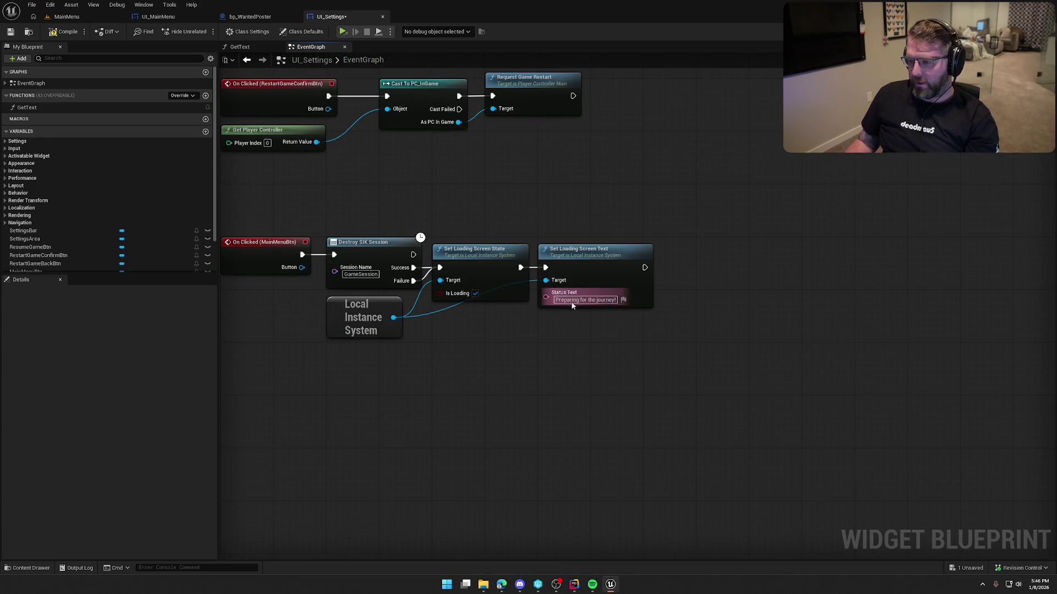
key(BackSpace)
text(eturning To Menu)
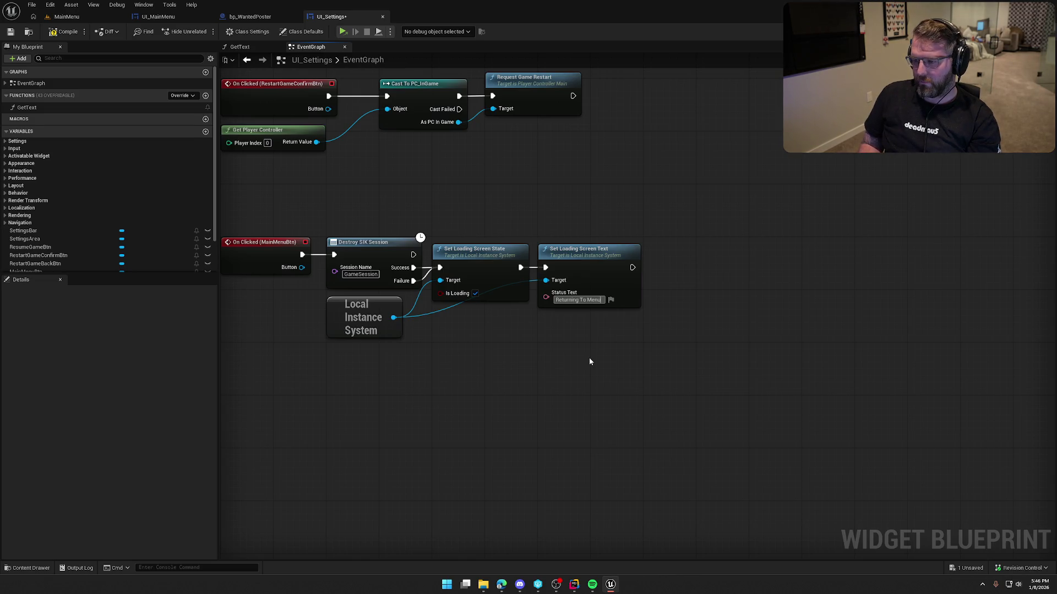
click(589, 354)
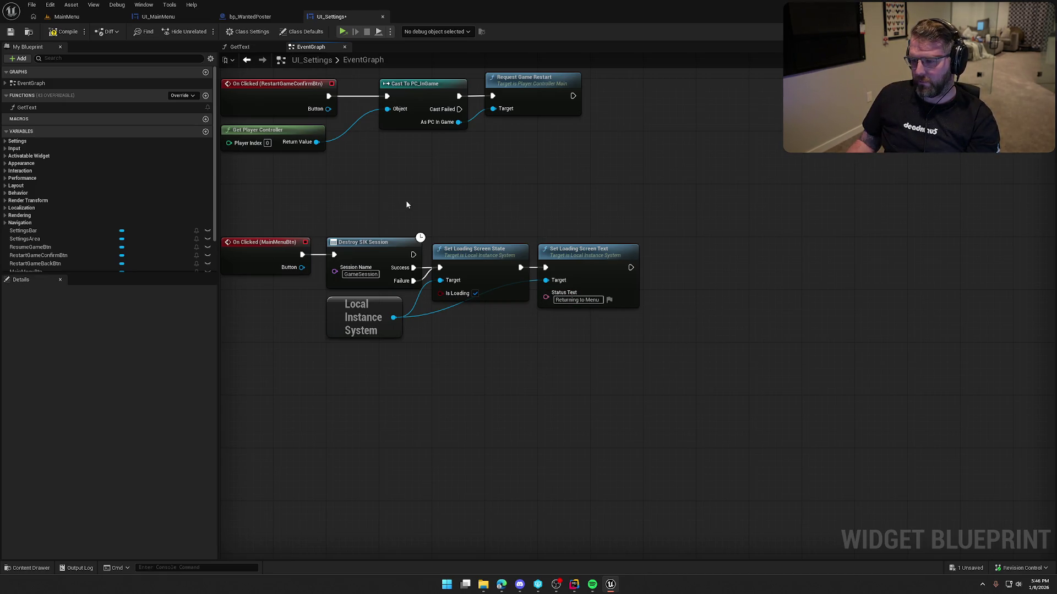
Add a 3-second Delay after the loading-screen status text
click(650, 258)
drag(630, 267, 658, 267)
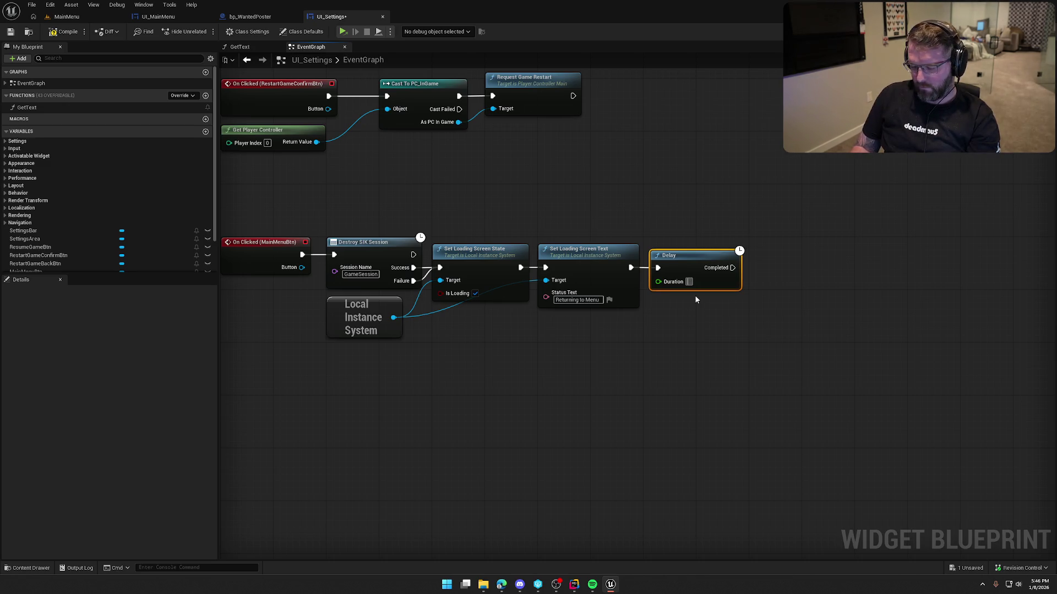
text(3)
key(Return)
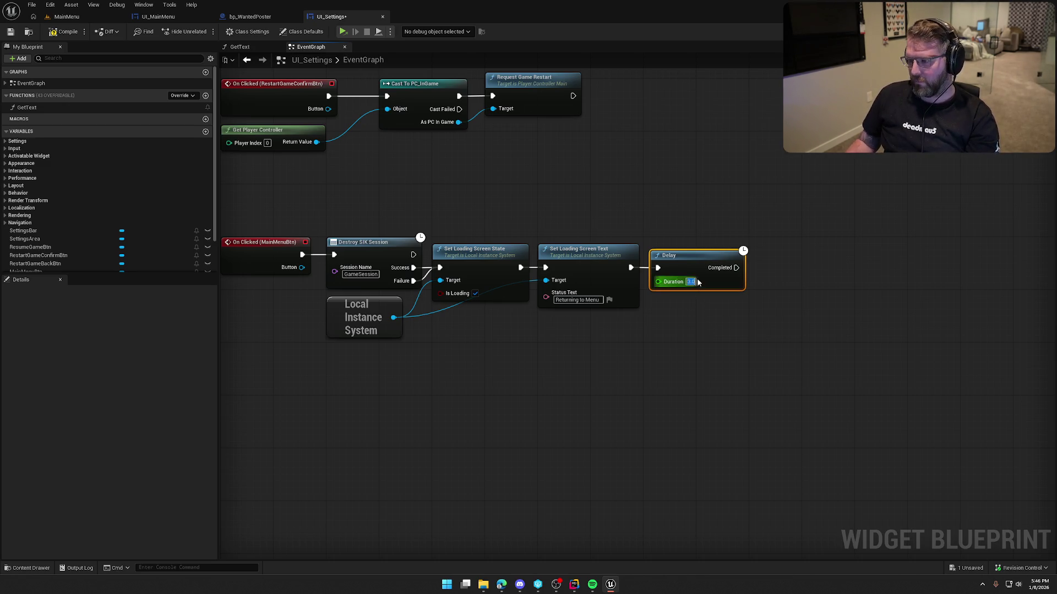
click(732, 356)
drag(732, 356, 659, 347)
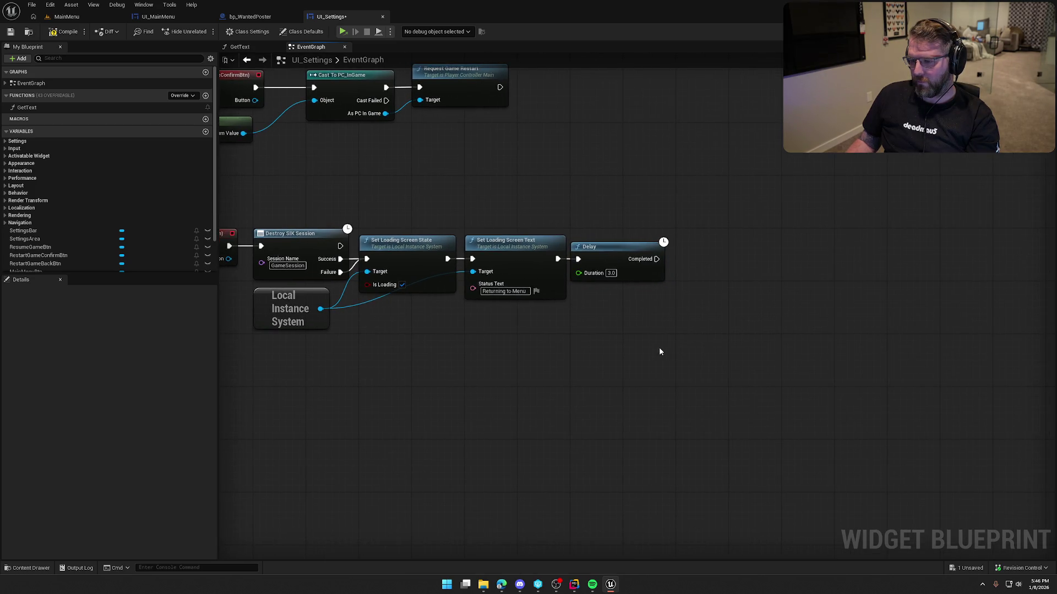
Add an Open Level (by Object Reference) node set to MainMenu after the Delay
mouse_move(656, 259)
mouse_down()
mouse_move(740, 265)
mouse_move(733, 258)
mouse_up()
text(open)
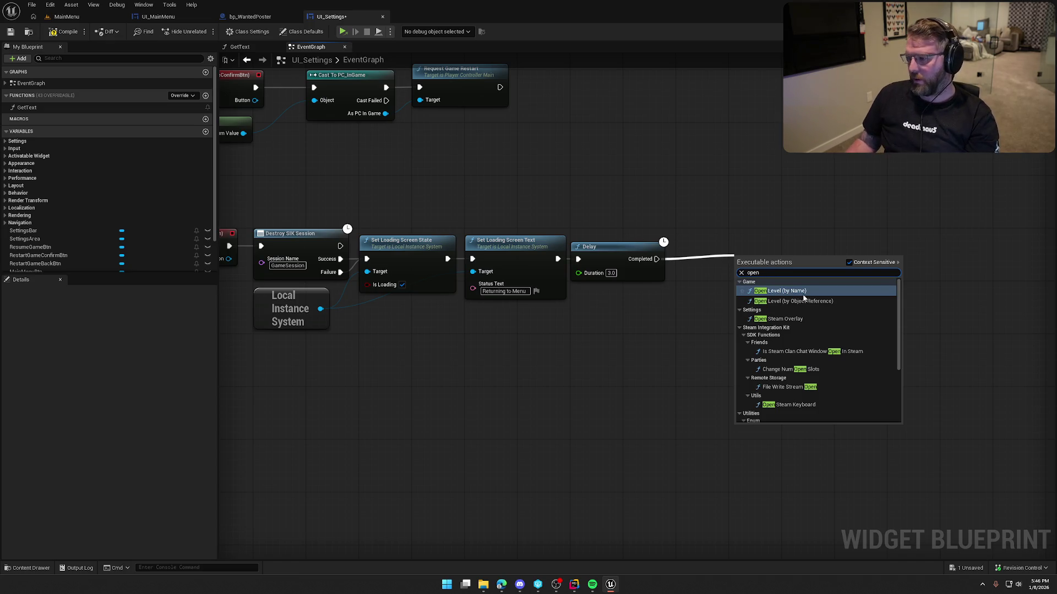
click(792, 301)
drag(769, 277, 717, 264)
click(709, 279)
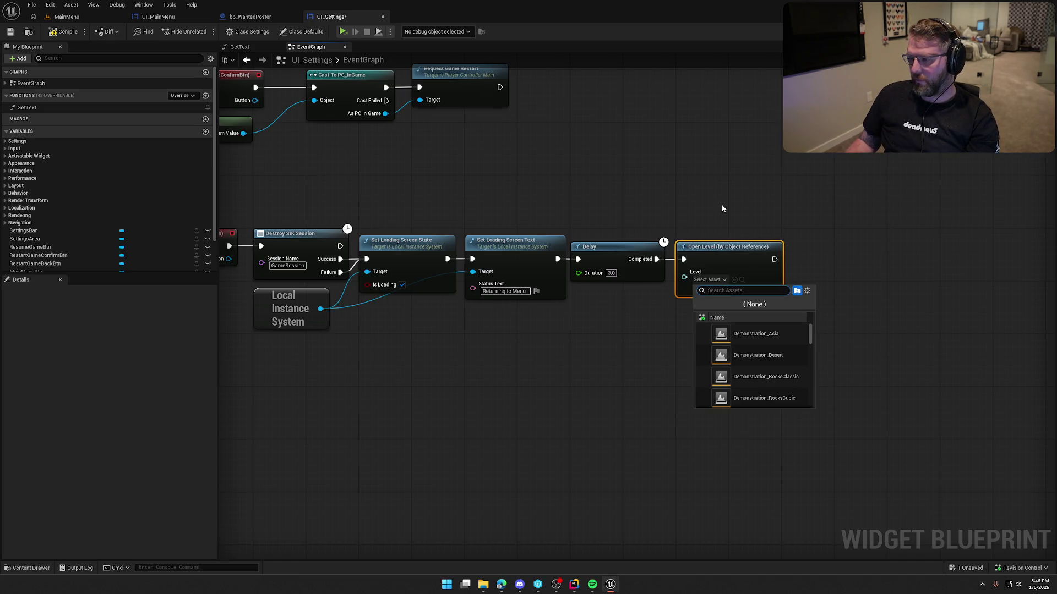
text(mainmen)
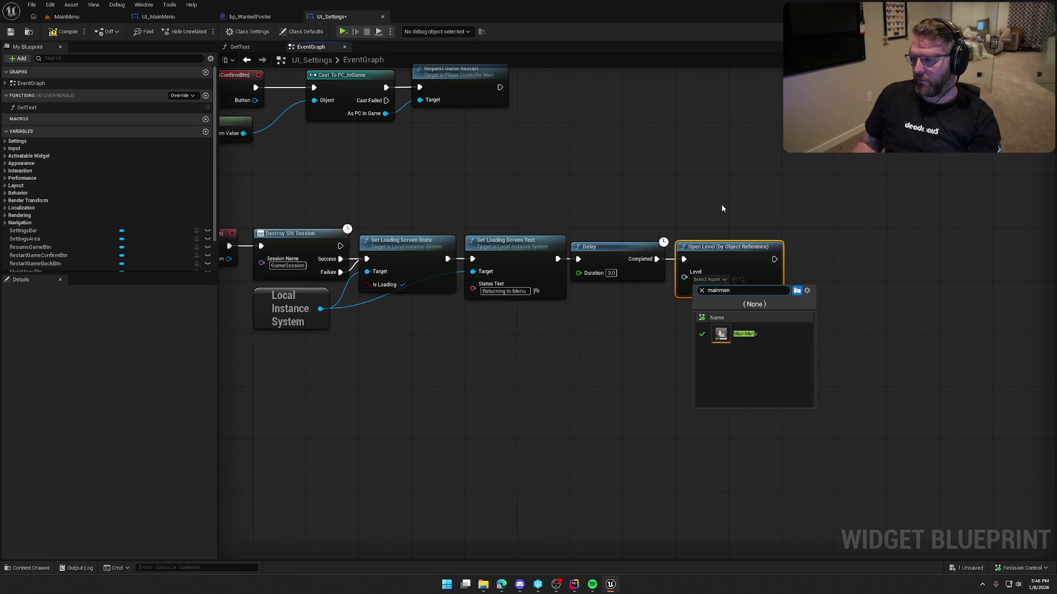
click(741, 337)
click(729, 291)
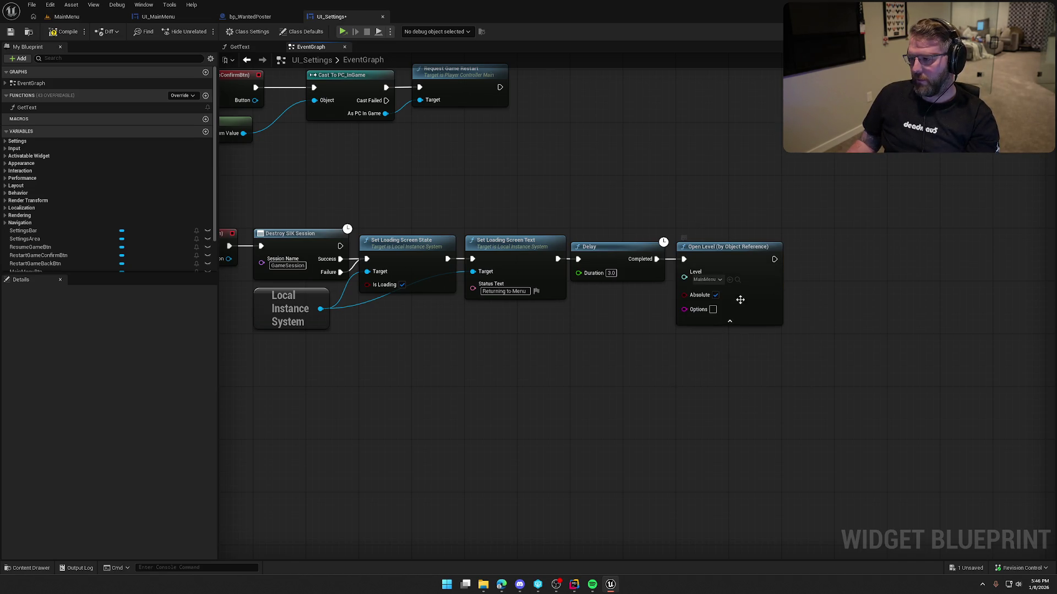
mouse_move(743, 362)
mouse_down()
mouse_move(802, 337)
mouse_move(757, 431)
mouse_move(758, 541)
mouse_up()
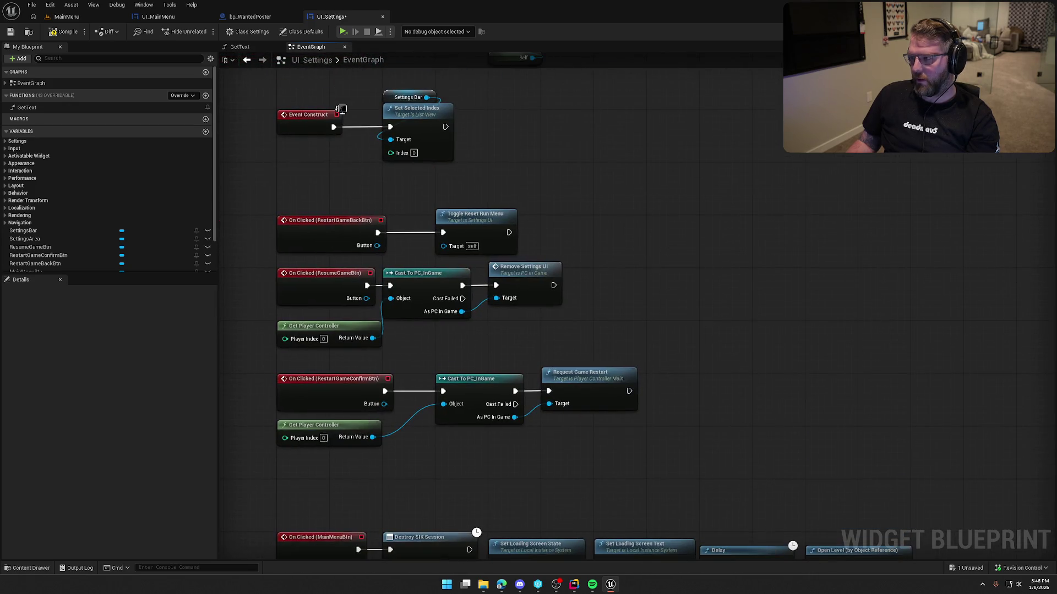
click(1029, 32)
Inspect the restart panel in the Designer and the Event Construct chain in the graph
click(495, 300)
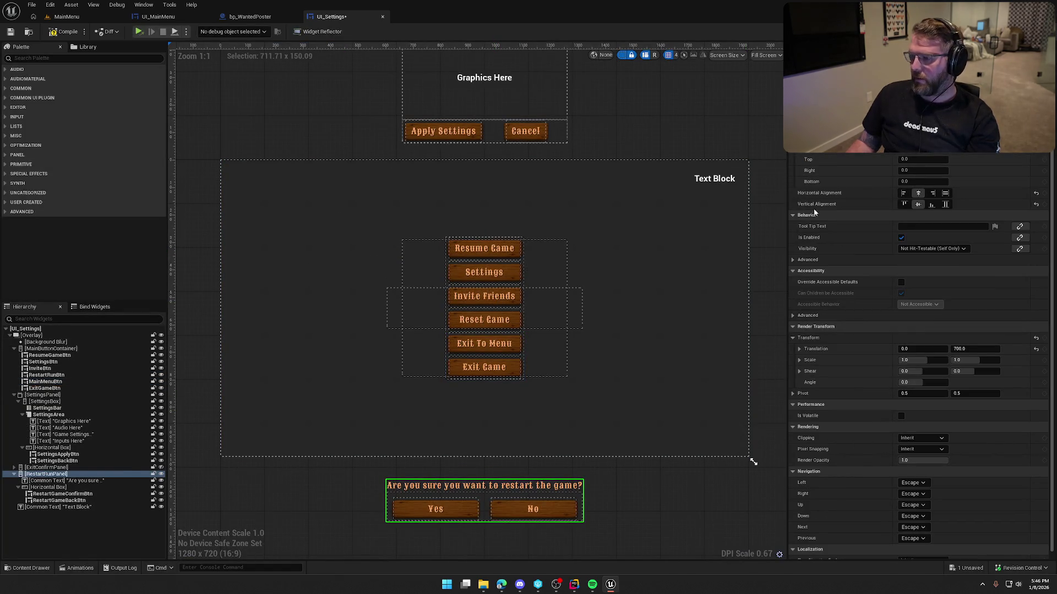
click(1035, 31)
drag(587, 447, 591, 317)
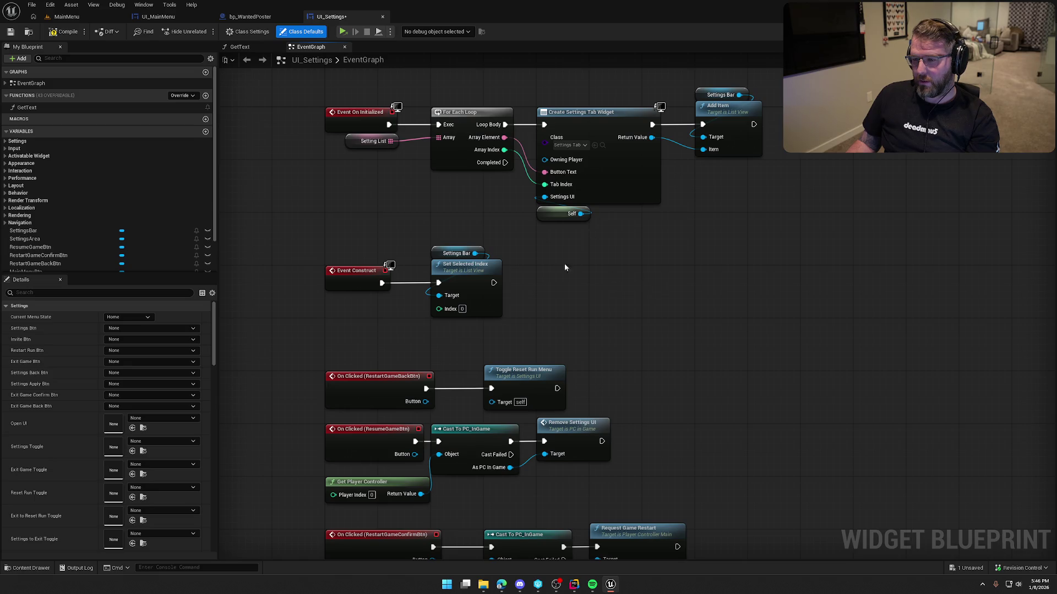
click(359, 280)
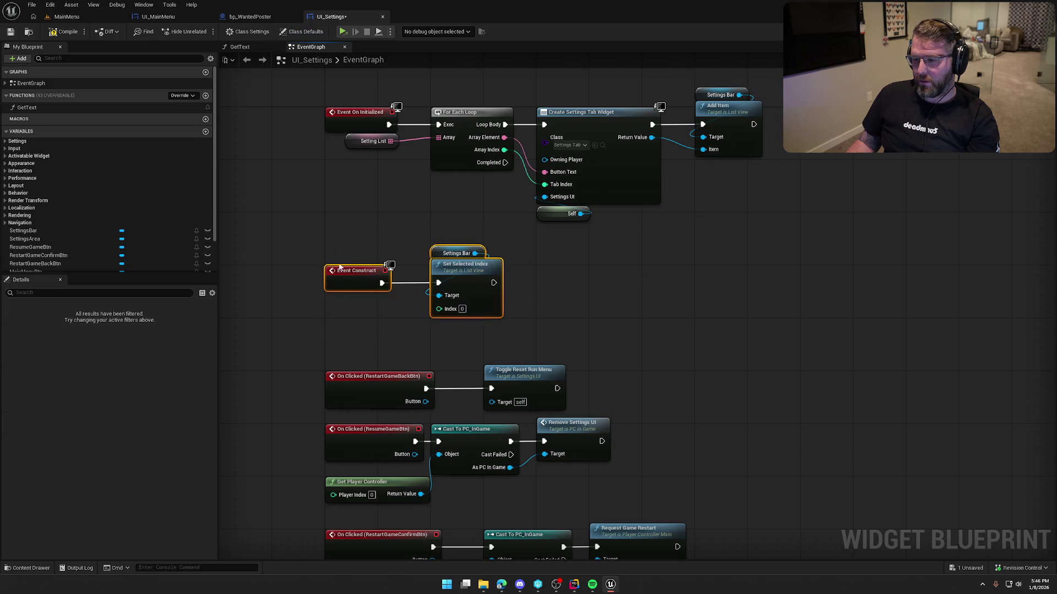
click(368, 231)
drag(504, 162, 533, 237)
key(Escape)
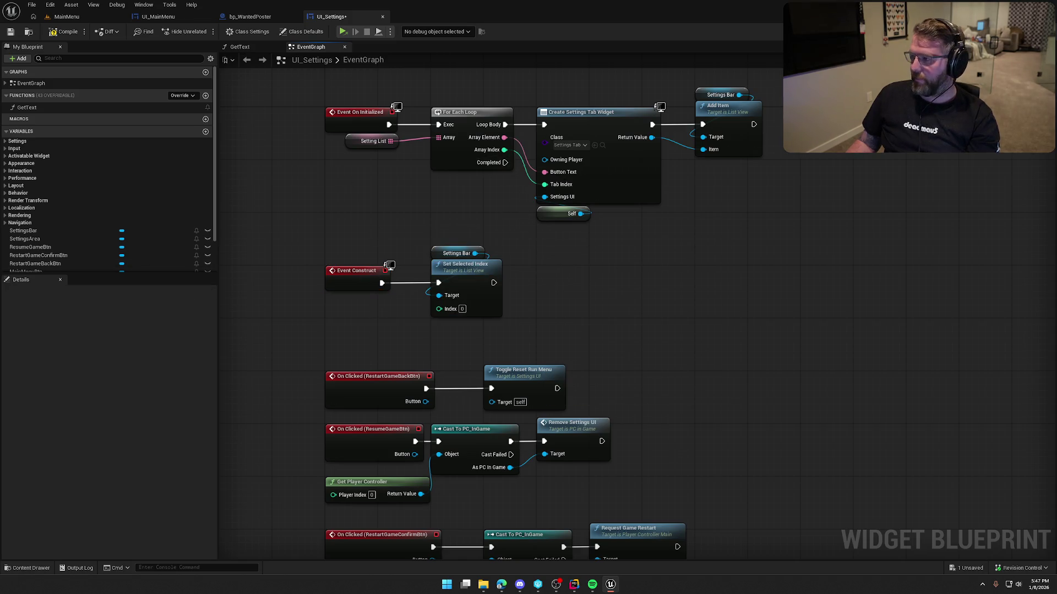
Select InviteBtn in the Designer and drop an Invite Btn getter into the event graph
click(1023, 31)
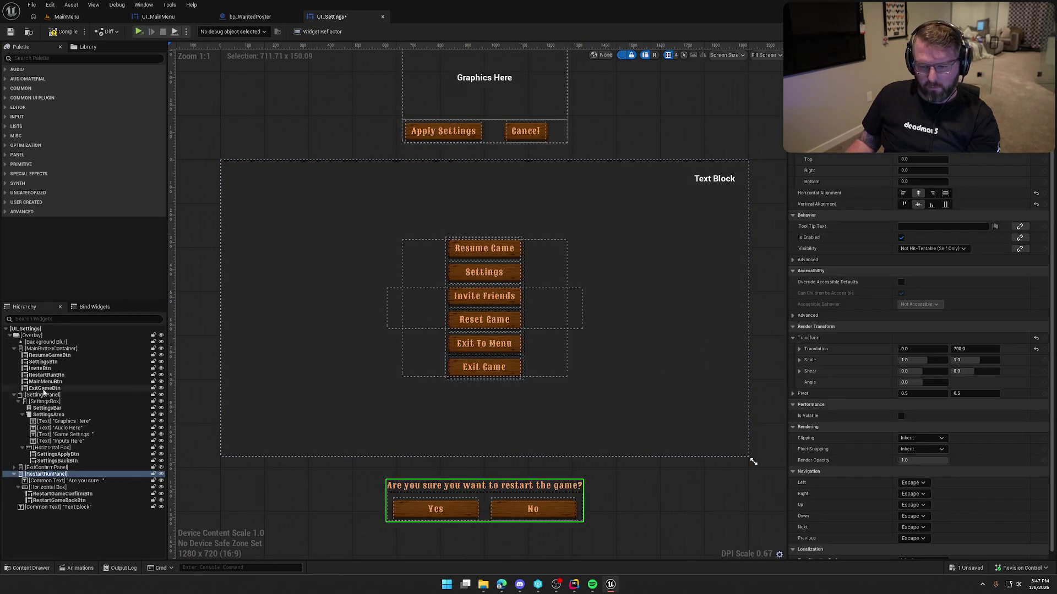
click(40, 368)
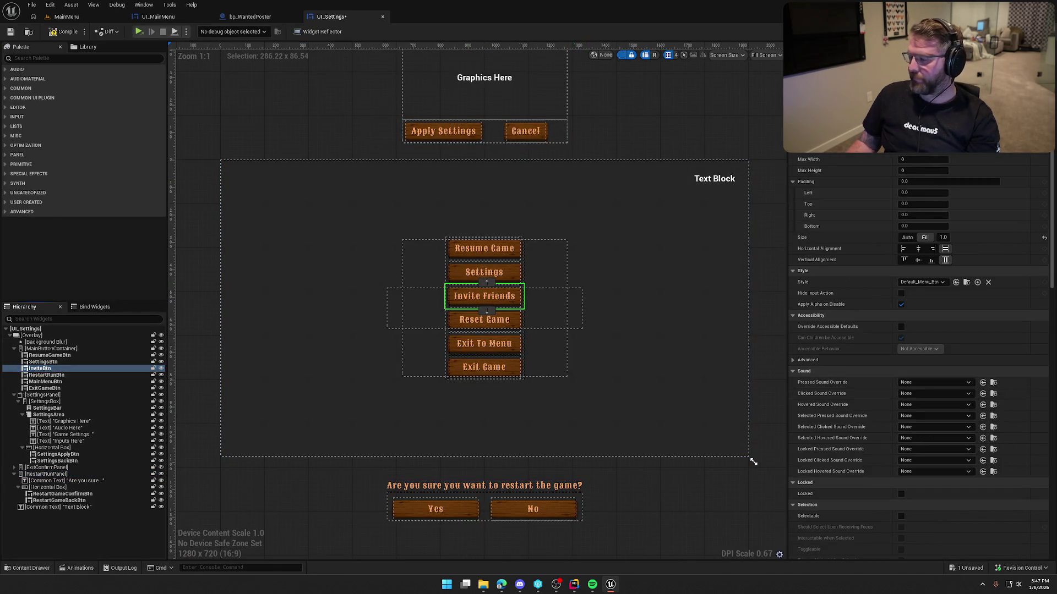
click(1042, 32)
drag(25, 165, 594, 243)
click(550, 236)
Add an Invite Btn Set Visibility node run from the loop's Completed output
text(set visi)
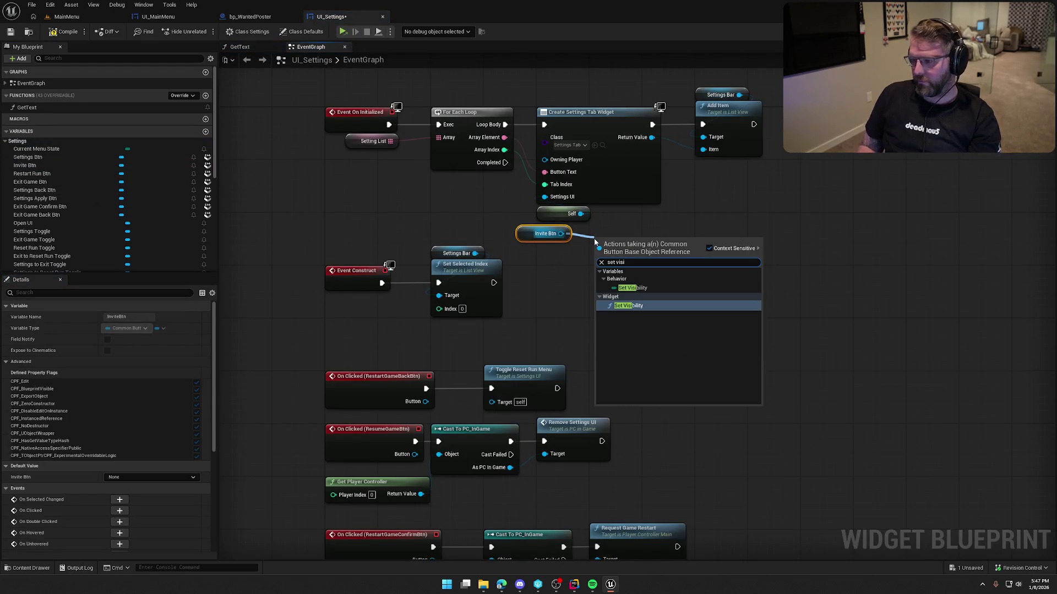
click(629, 306)
drag(597, 256, 505, 163)
mouse_move(635, 239)
mouse_down()
mouse_move(688, 219)
mouse_move(742, 227)
mouse_move(741, 218)
mouse_up()
mouse_move(535, 234)
mouse_down()
mouse_move(692, 221)
mouse_move(712, 207)
mouse_up()
click(696, 316)
drag(696, 316, 645, 302)
Feed Set Visibility's In Visibility input from a new Select node
drag(652, 254, 638, 282)
text(sele)
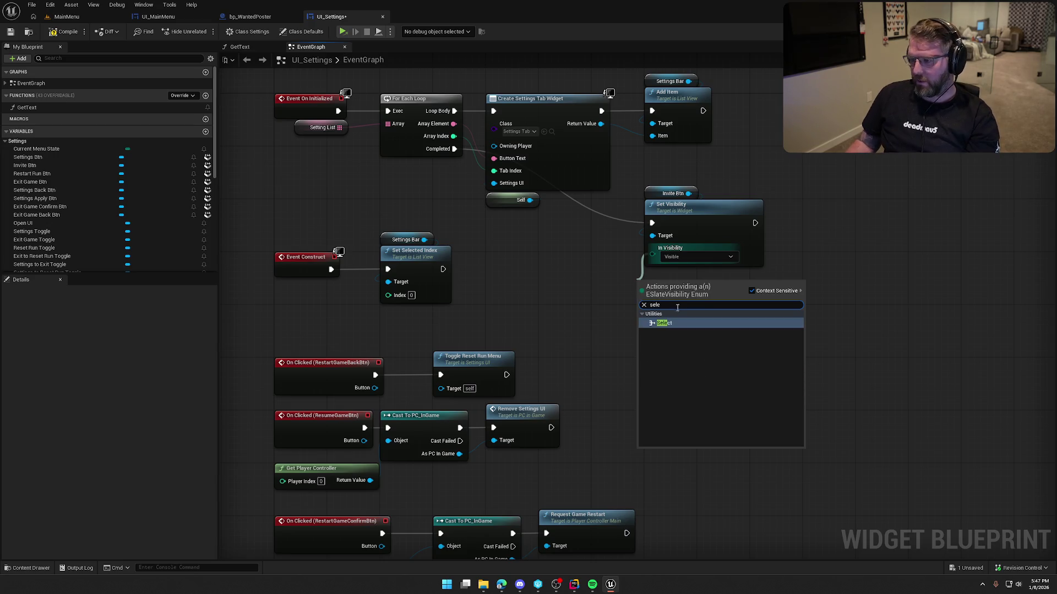
click(666, 323)
drag(662, 287, 688, 270)
click(553, 258)
Add a Local Instance System getter, abandon its action search, and switch to Rider
right_click(536, 259)
text(get gam)
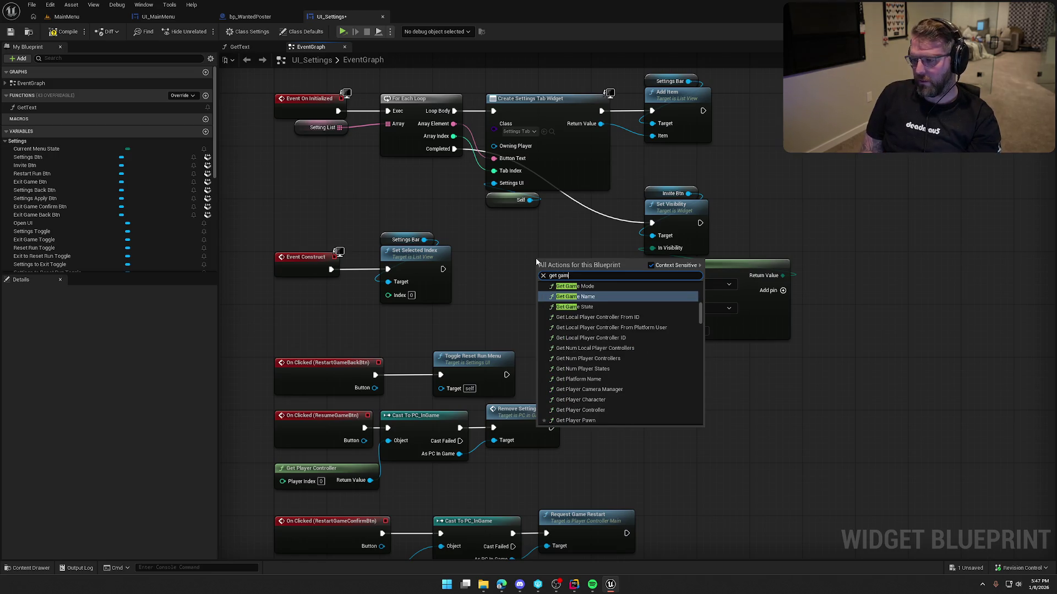
text(e instance)
key(Return)
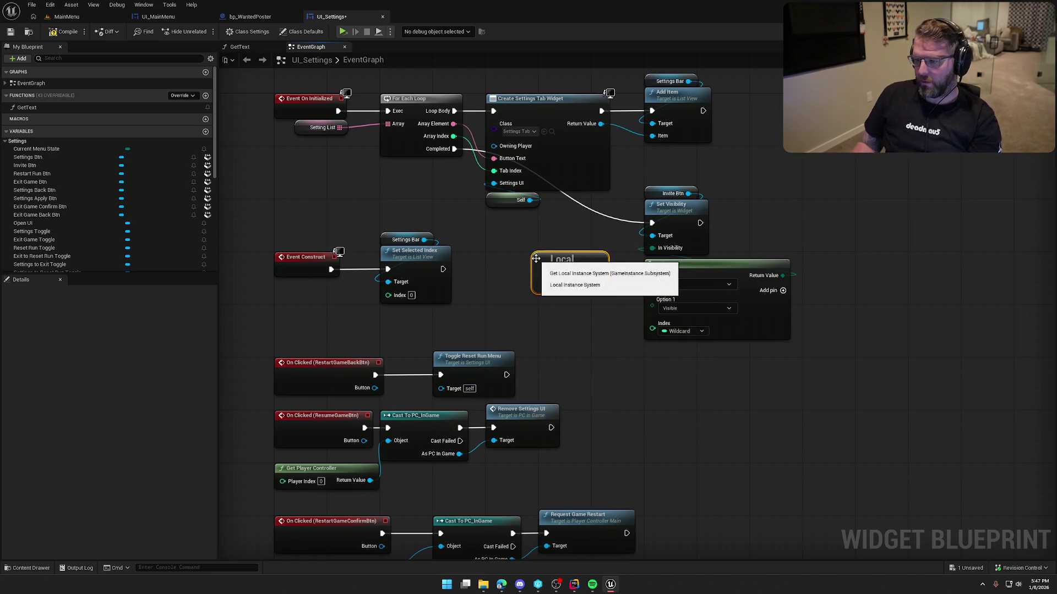
drag(536, 259, 496, 284)
drag(559, 299, 577, 268)
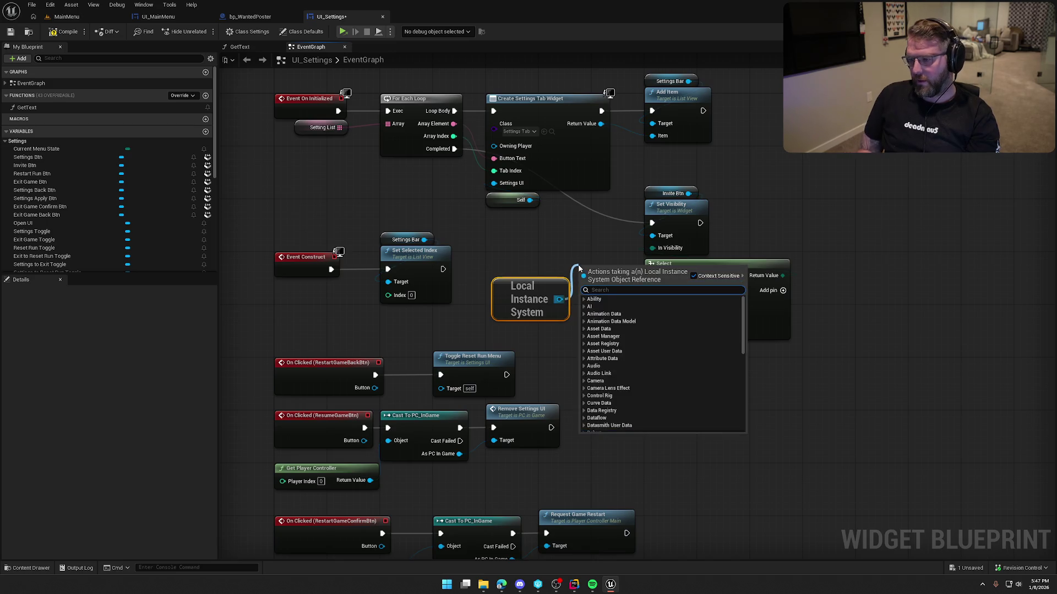
text(is)
key(BackSpace)
key(BackSpace)
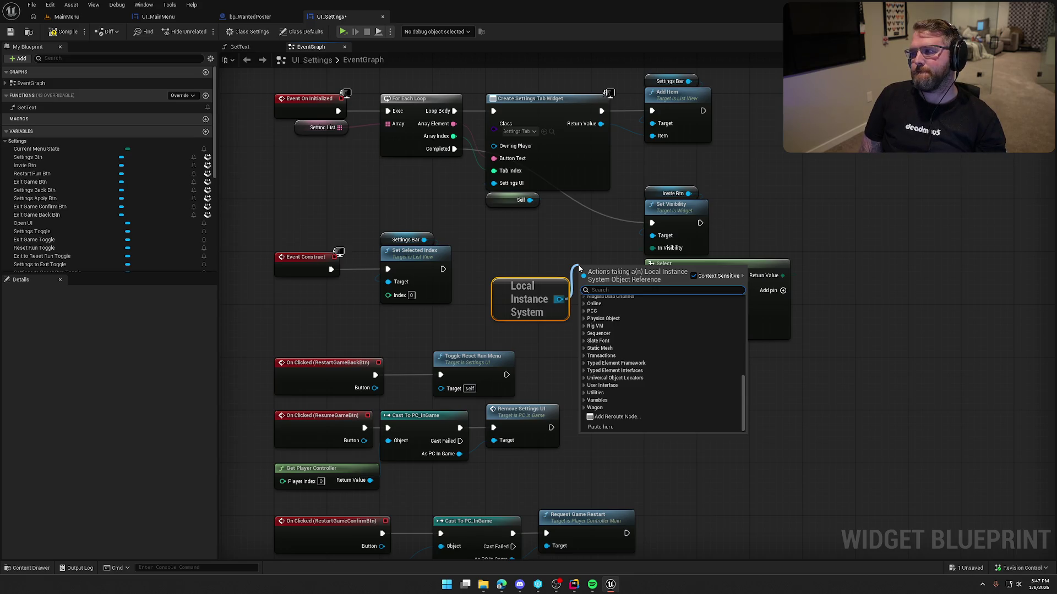
click(564, 234)
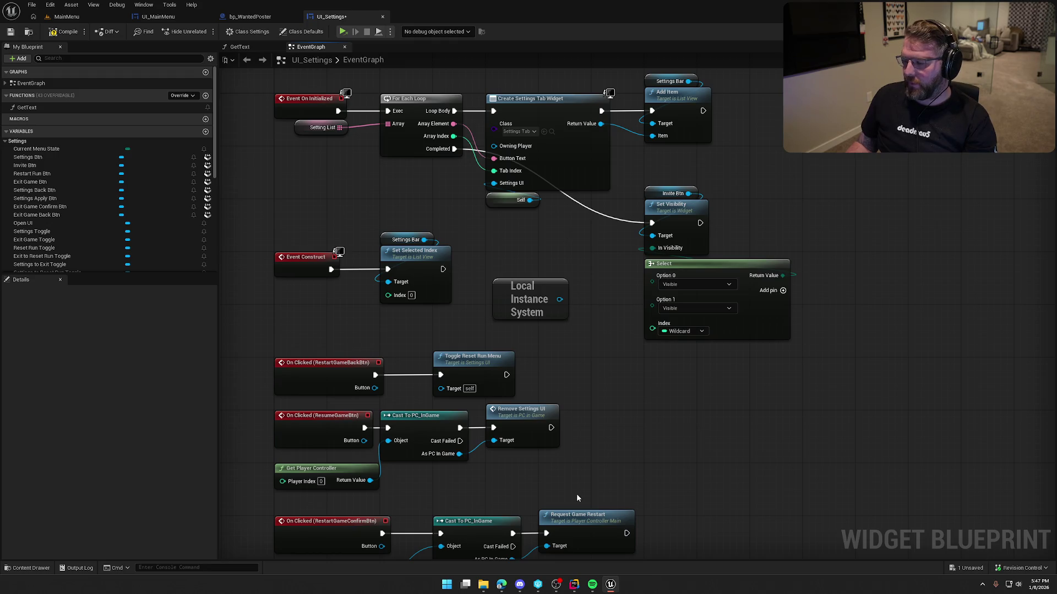
key(alt+Tab)
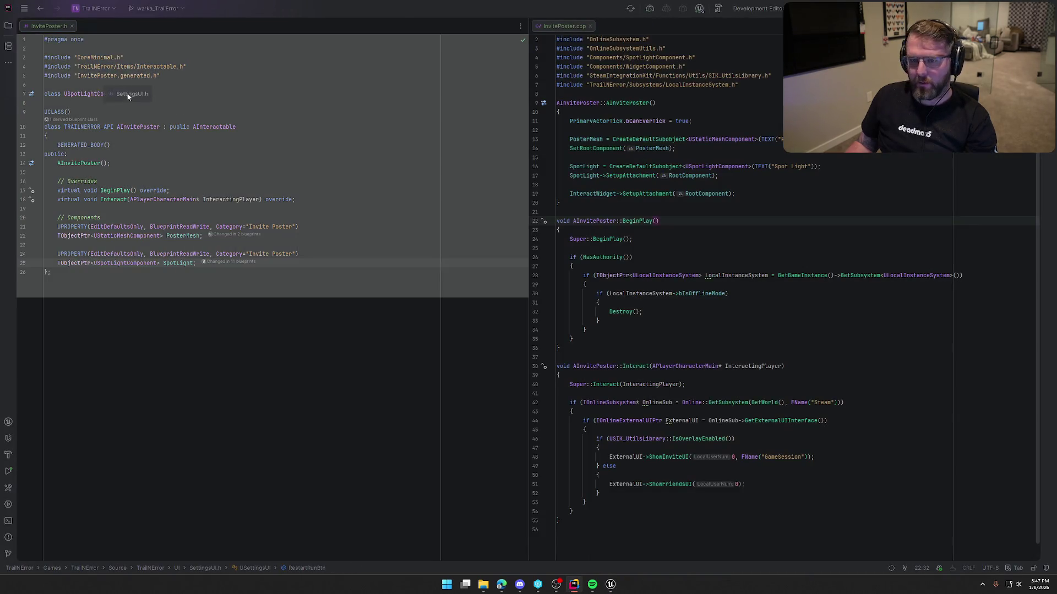
Dock SettingsUI.h in Rider's left pane, delete UI_Settings' Invite Btn visibility nodes and save the blueprint
drag(129, 96, 108, 28)
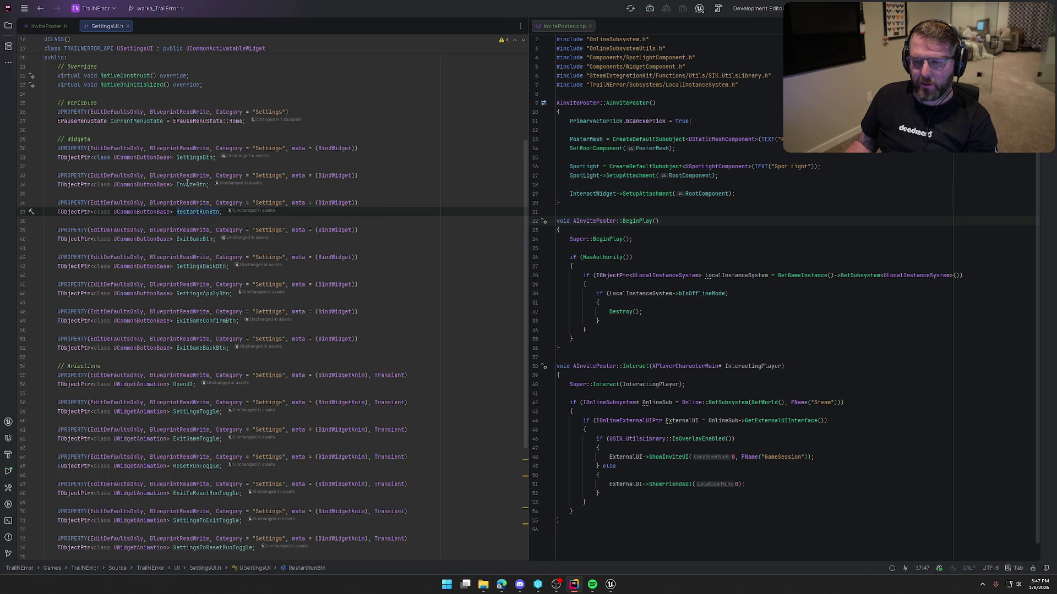
click(610, 585)
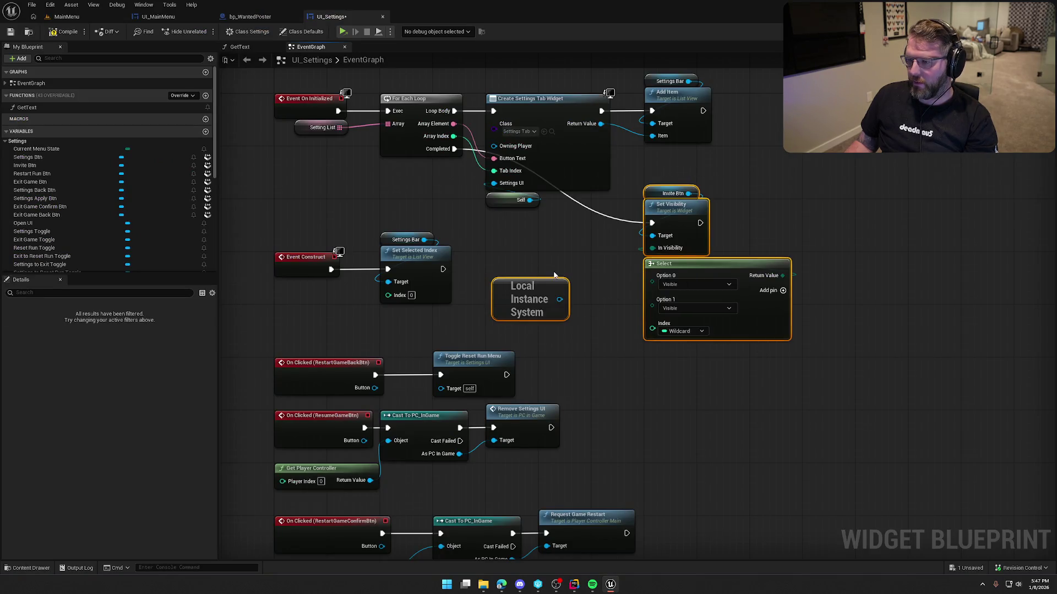
key(Delete)
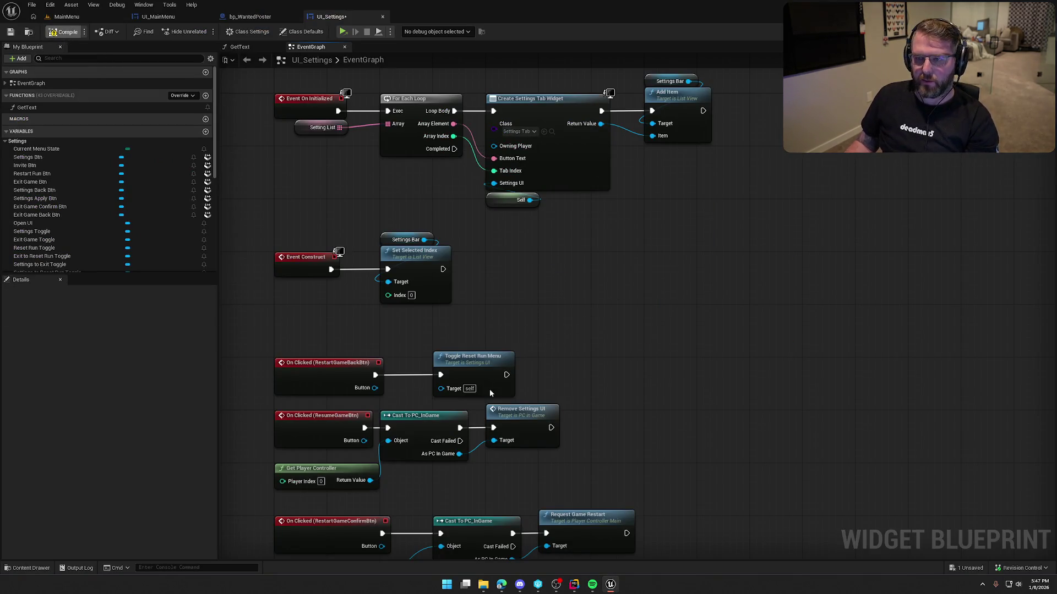
key(ctrl+shift+s)
click(539, 385)
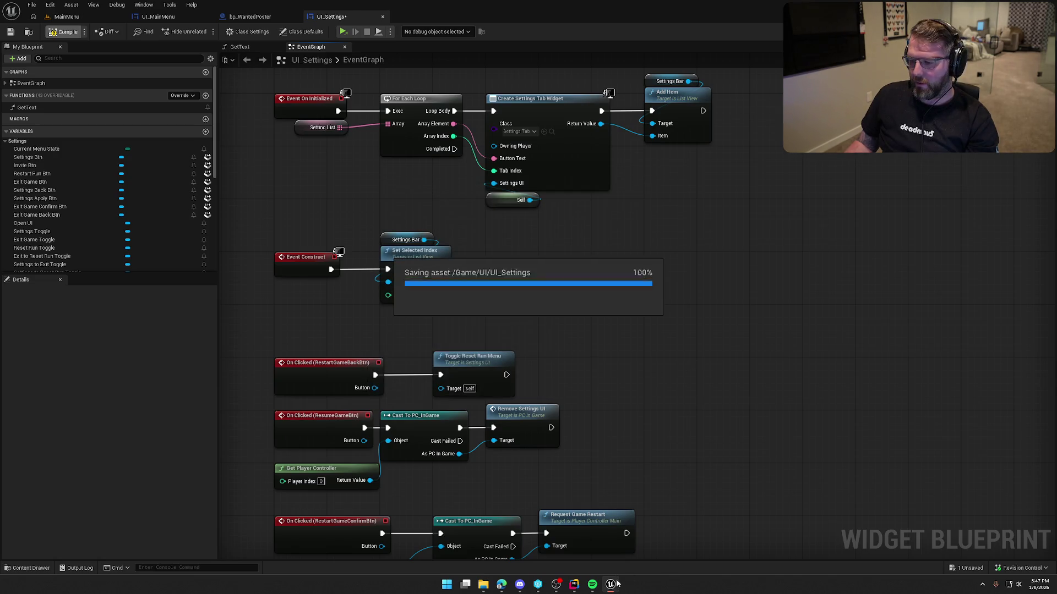
click(574, 584)
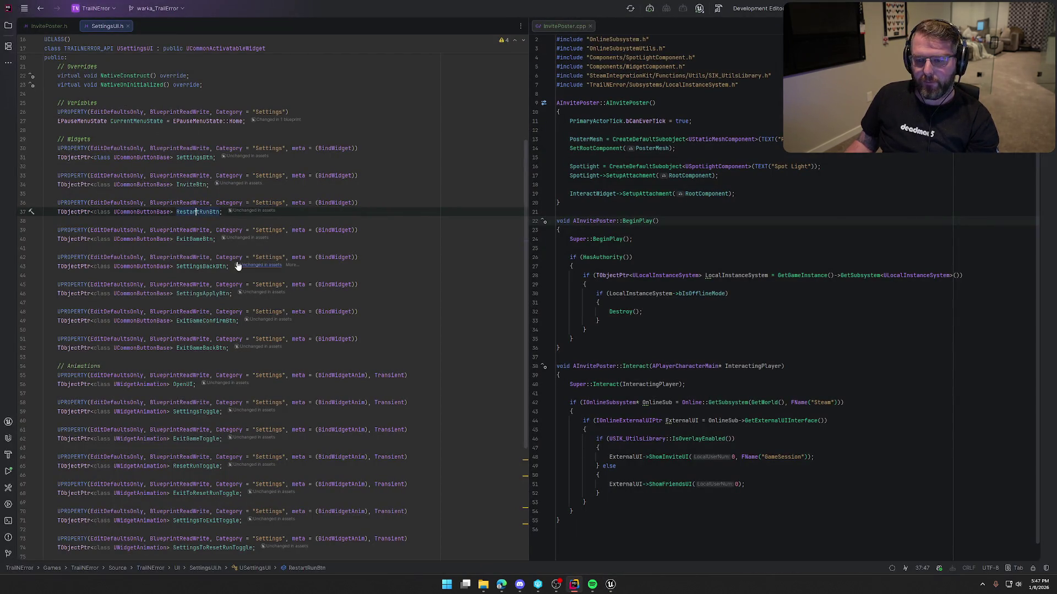
Open SettingsUI.cpp's NativeOnInitialized implementation and dock it in the right editor pane
scroll(183, 137, up, 3)
click(127, 194)
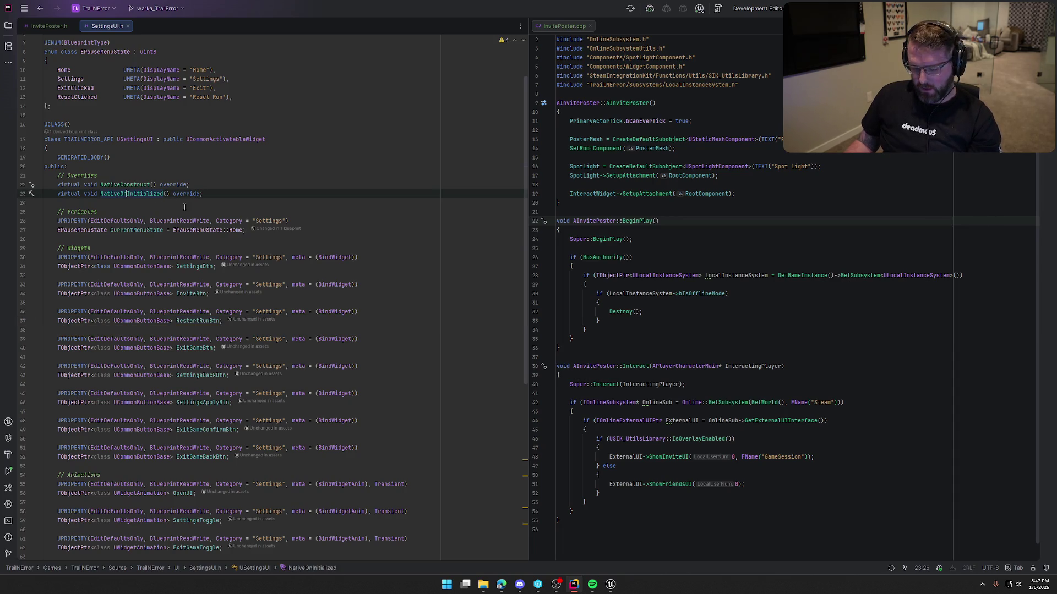
ctrl+click(127, 194)
mouse_move(163, 23)
mouse_down()
mouse_move(598, 82)
mouse_move(626, 27)
mouse_up()
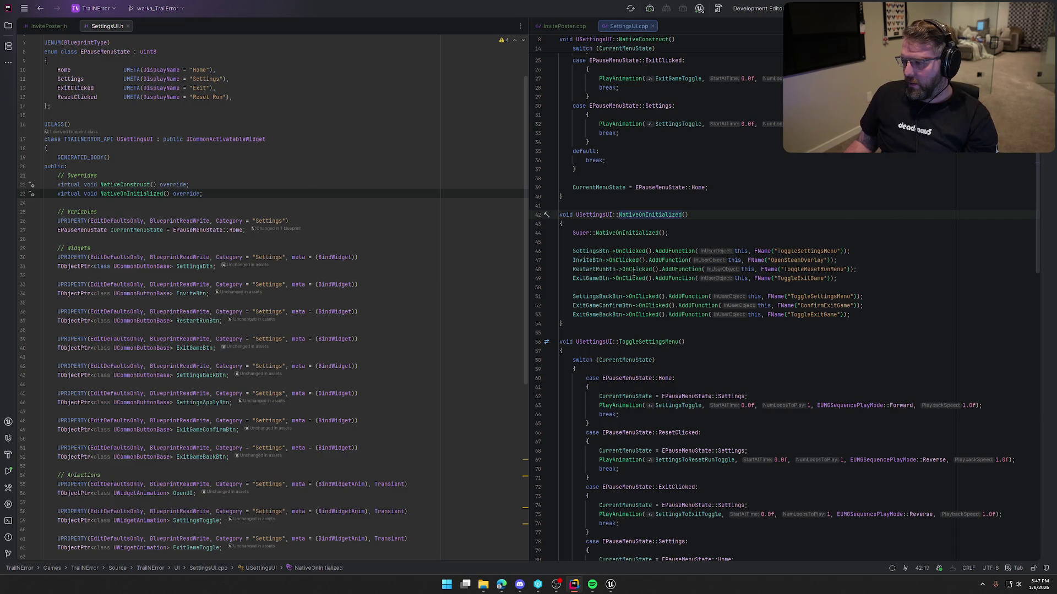
Start an empty if () on a new line after the SettingsBtn binding, removing the trial GIsServer condition
click(851, 250)
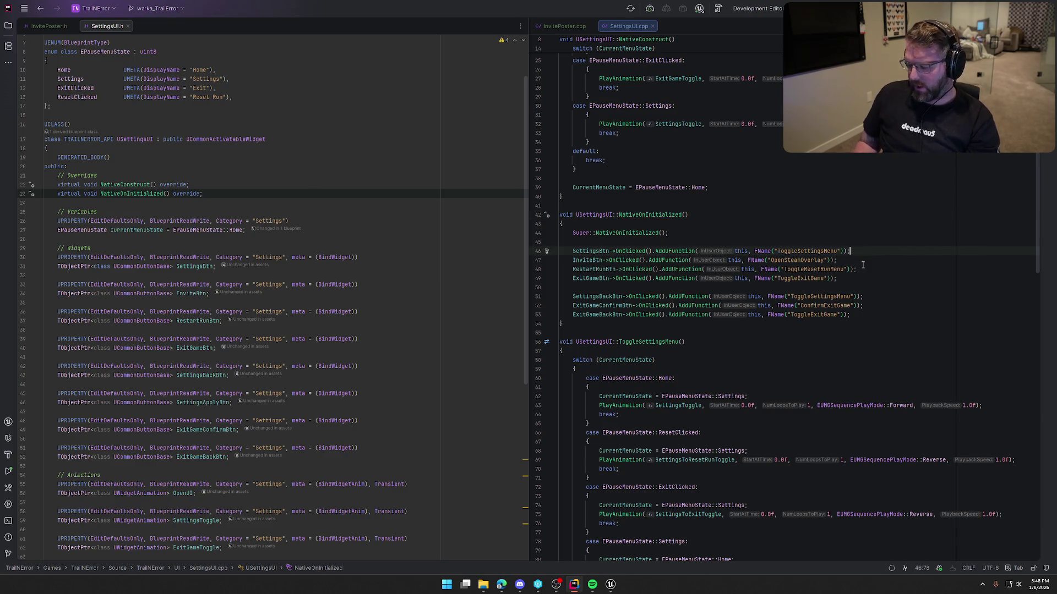
key(Return)
text(if ()
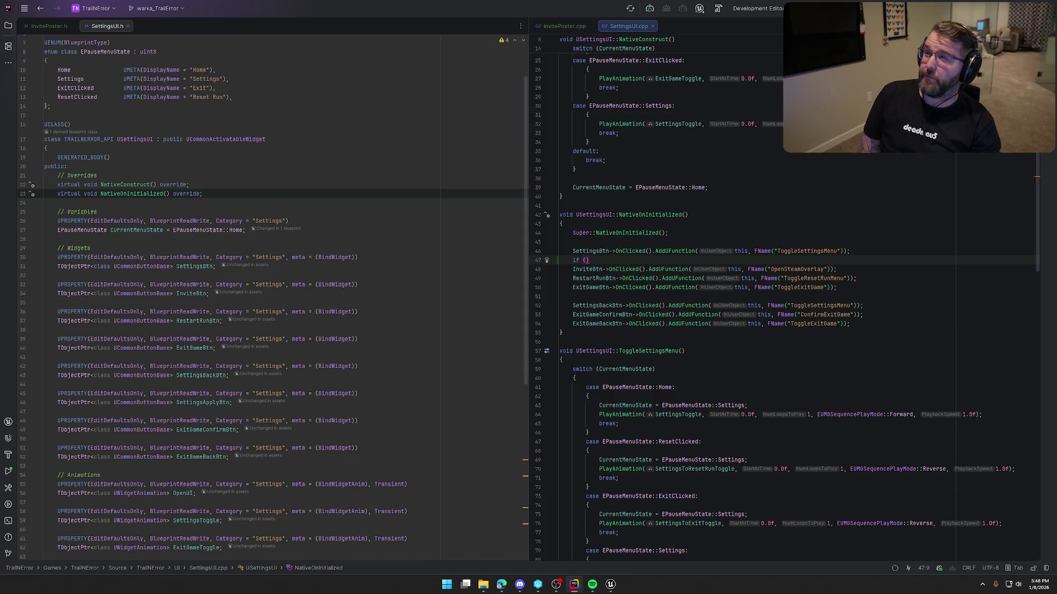
text(isServer)
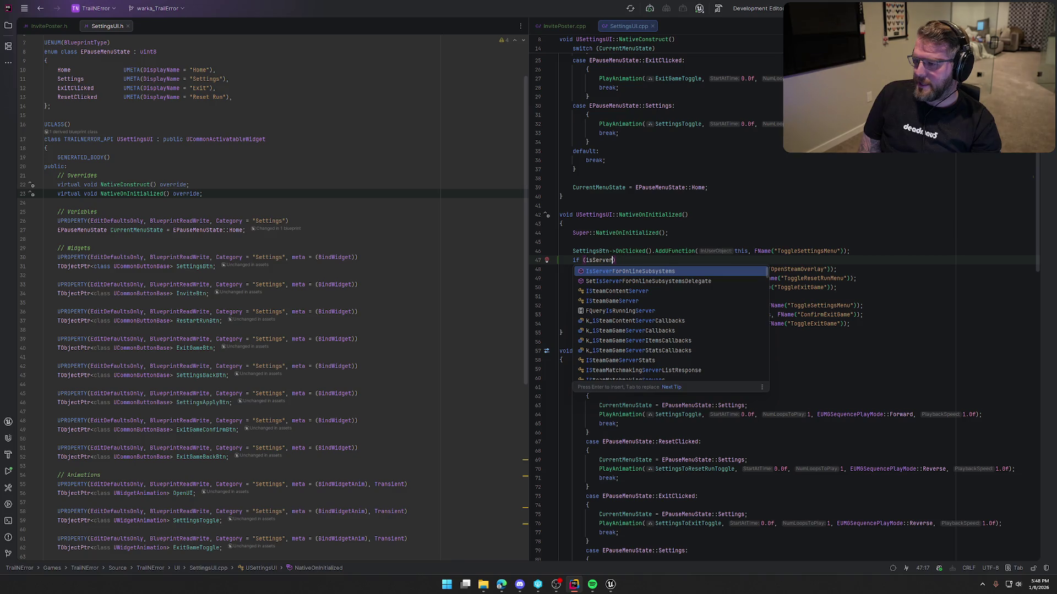
scroll(666, 352, down, 3)
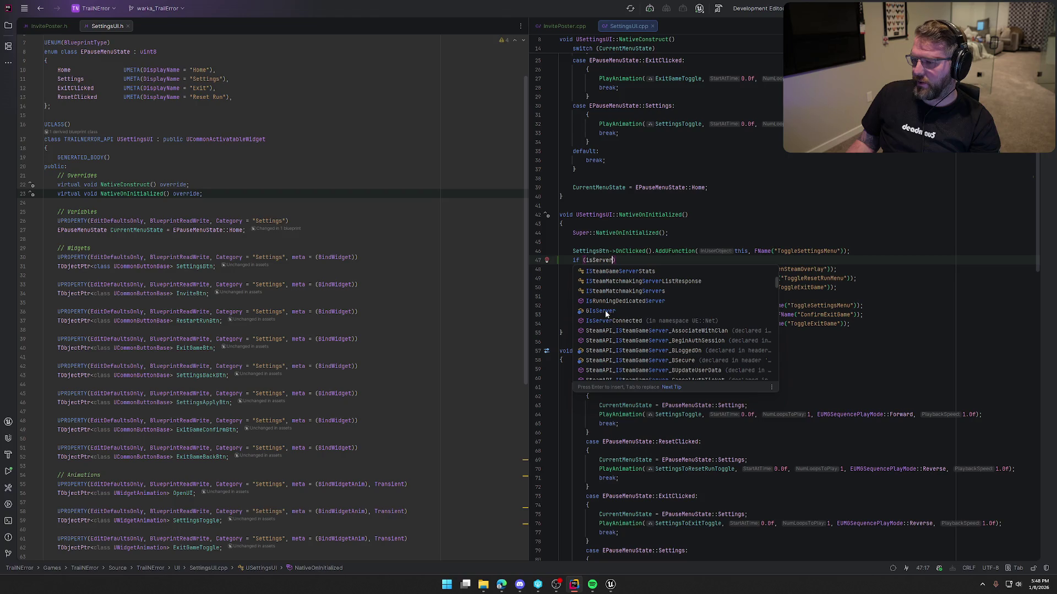
click(605, 314)
mouse_move(596, 261)
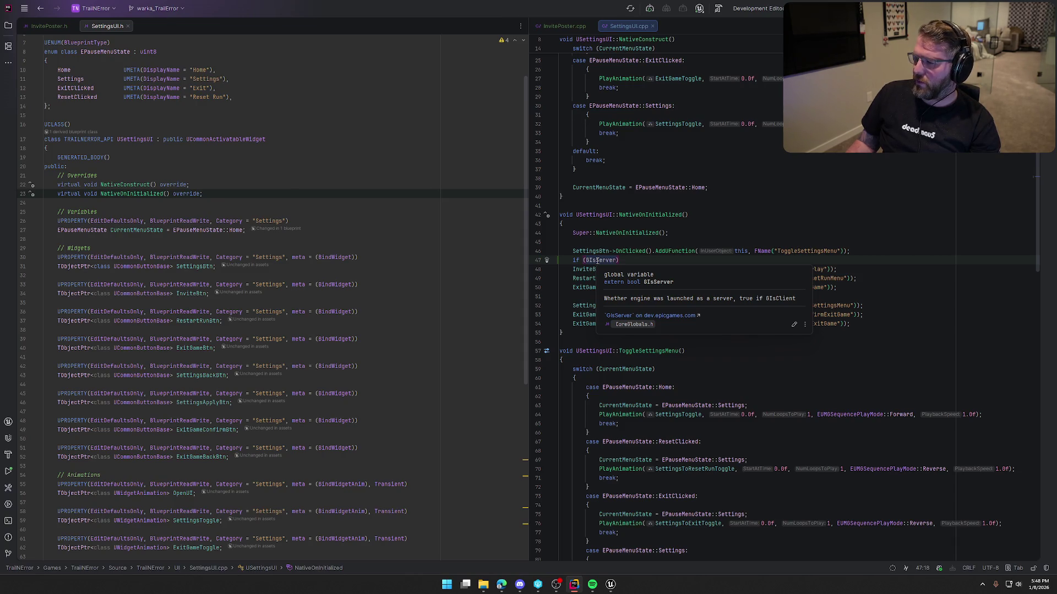
double_click(597, 261)
key(BackSpace)
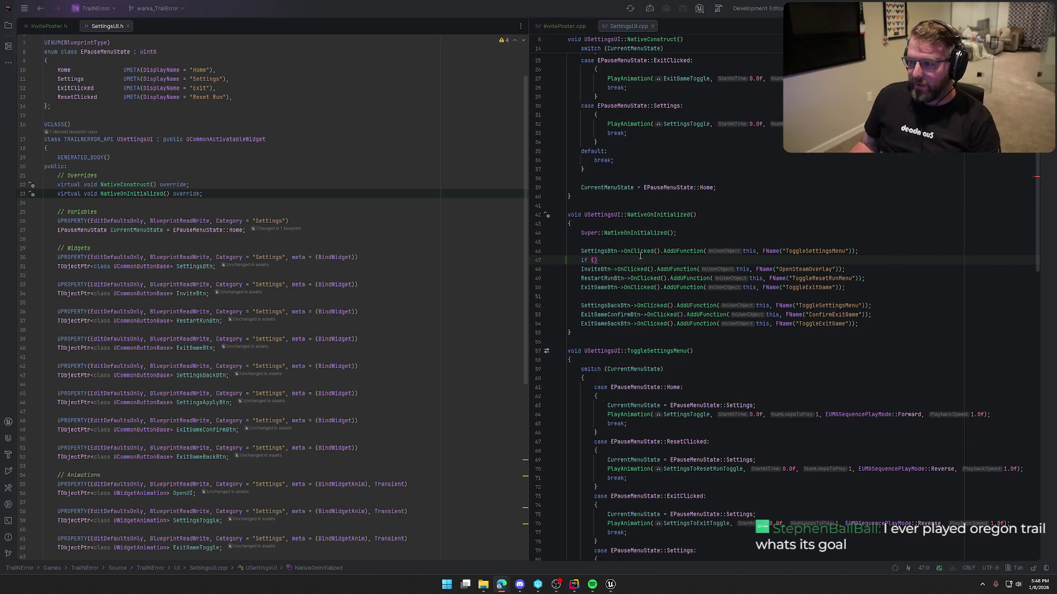
click(601, 260)
Give the new if () an empty brace body and return the caret to its condition
key(Return)
text({)
key(Return)
key(Up)
key(Up)
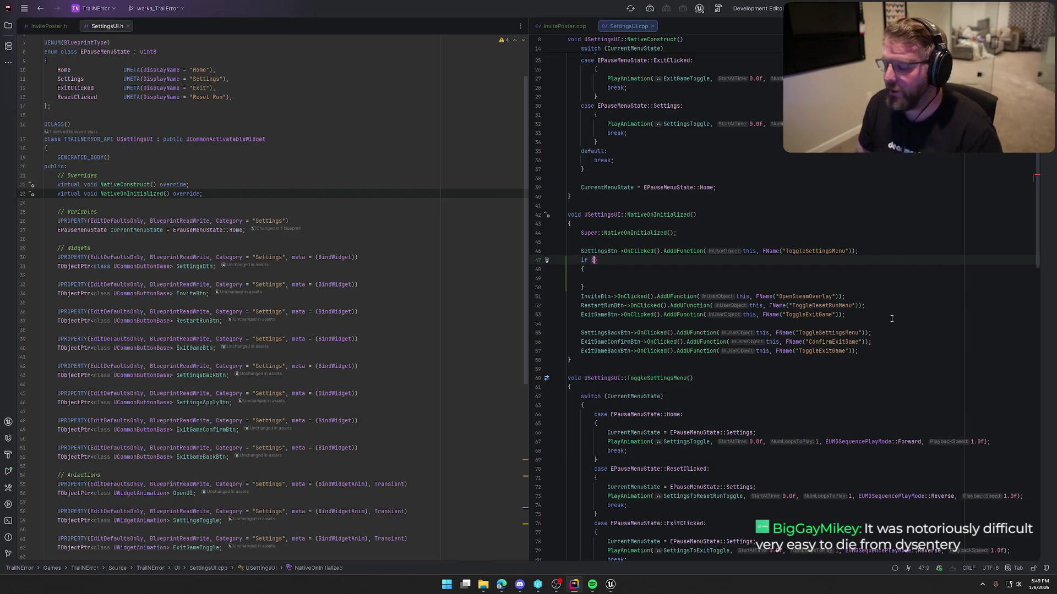
Add a TObjectPtr<ULocalInstanceSystem> LocalInstanceSystem subsystem lookup above the if block
text(TObjectPtr<)
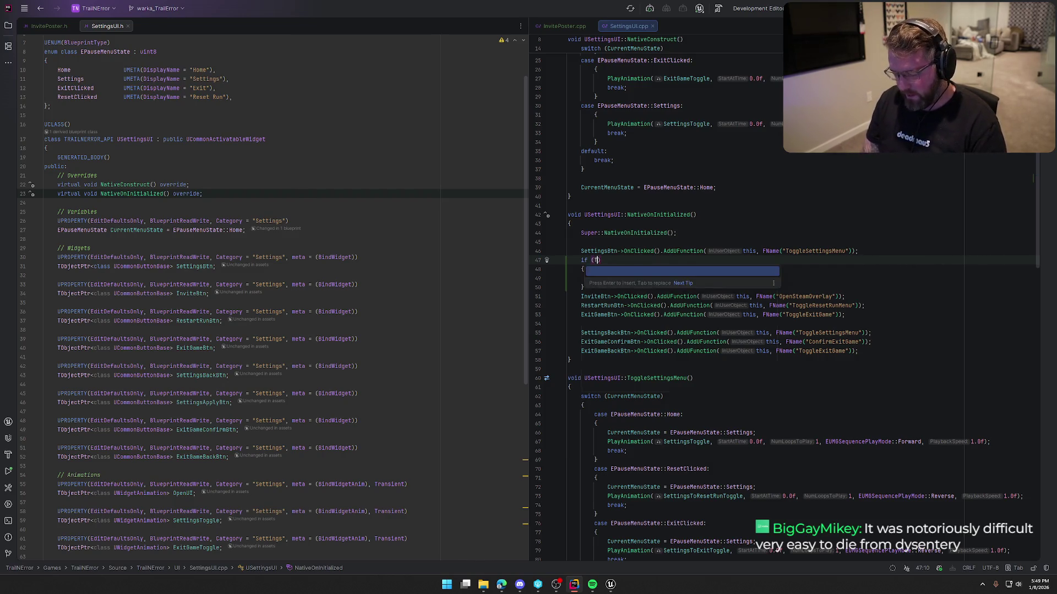
text(ULocalS)
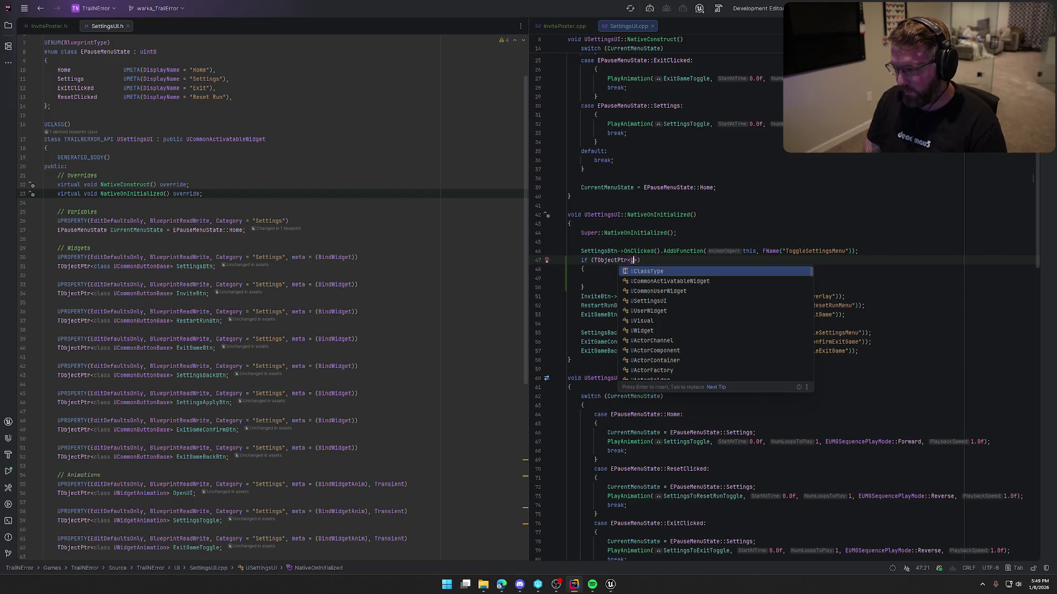
text(e)
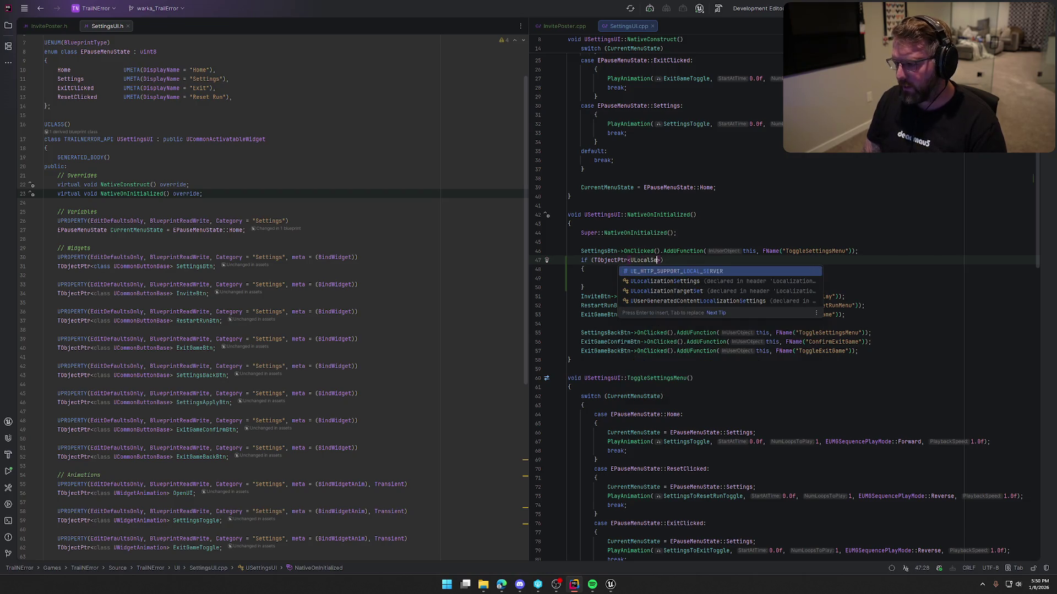
key(BackSpace)
key(BackSpace)
text(Ins)
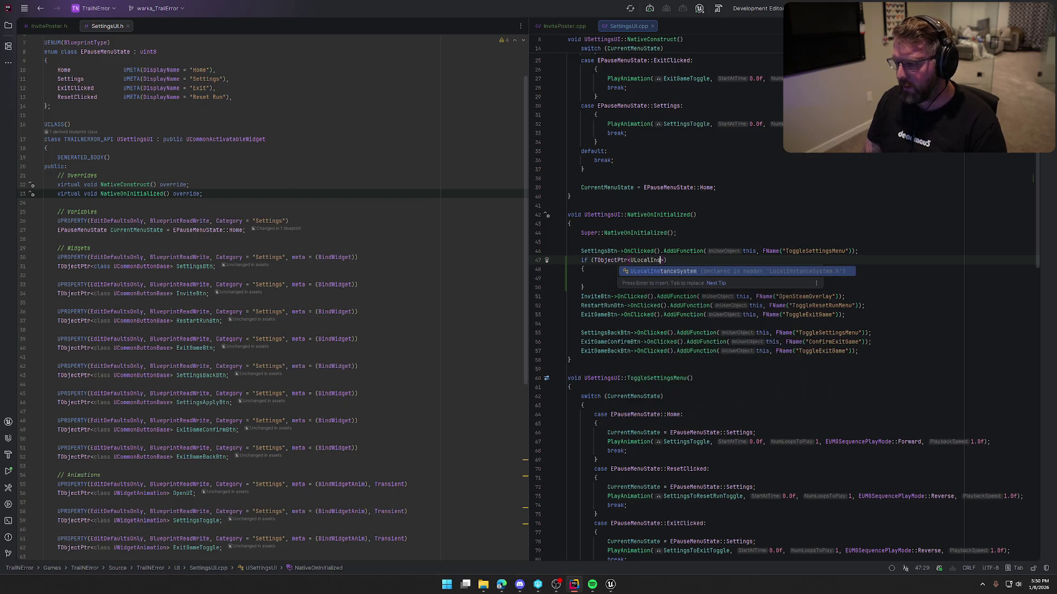
key(Return)
text(>)
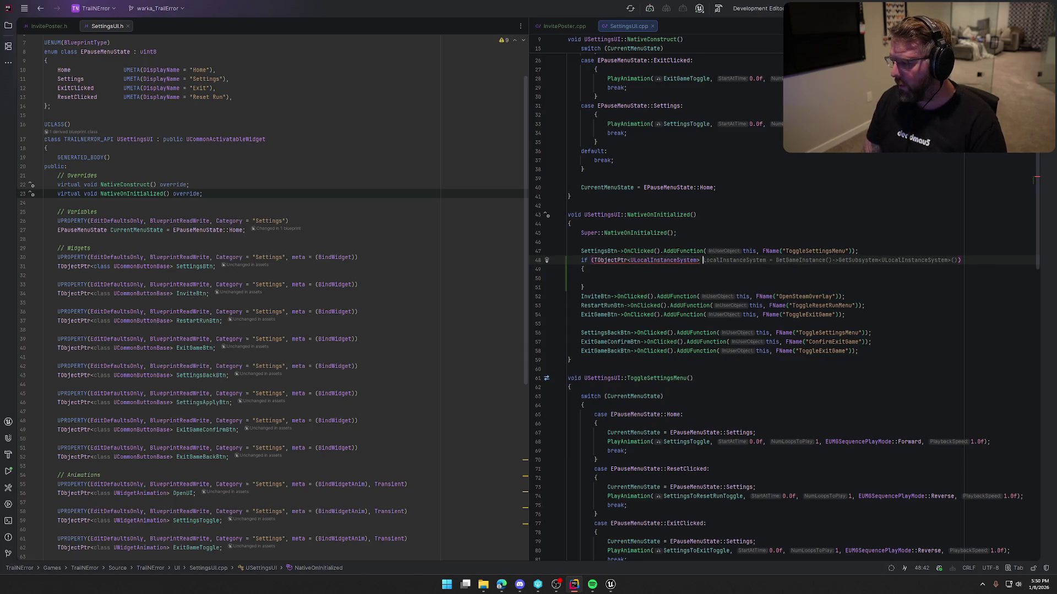
key(Tab)
key(Down)
key(Down)
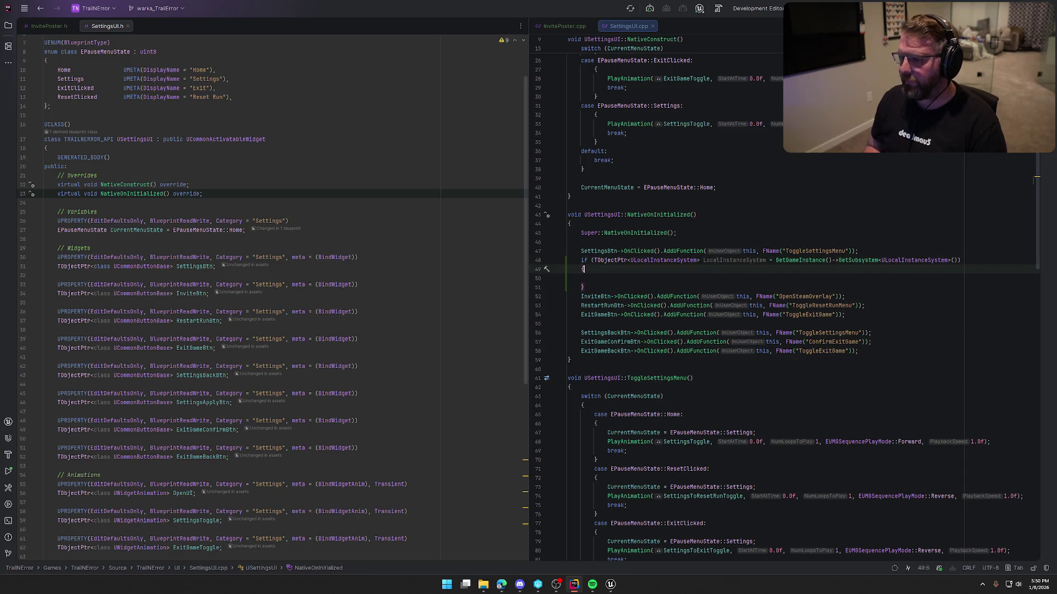
Add if (LocalInstanceSystem->bIsOfflineMode) calling InviteBtn->SetVisibility(ESlateVisibility::Collapsed)
text(if (LocalIn)
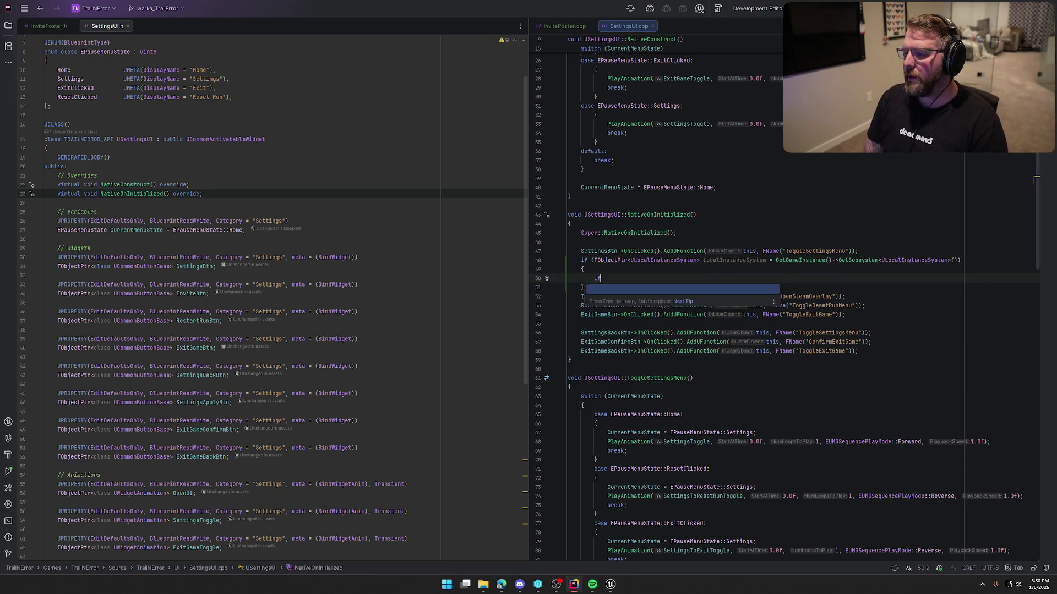
key(Return)
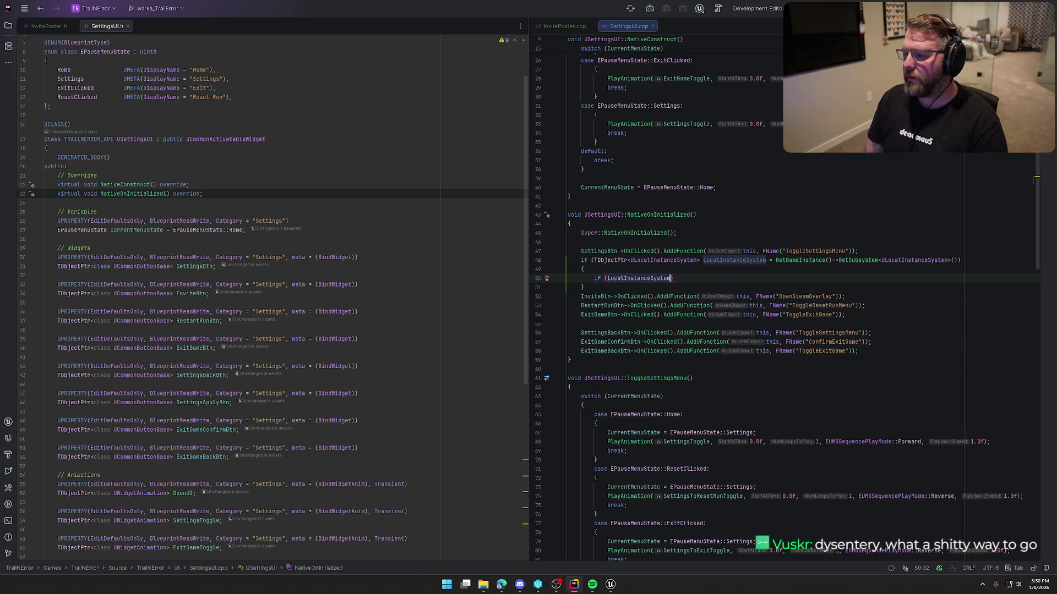
text(->b)
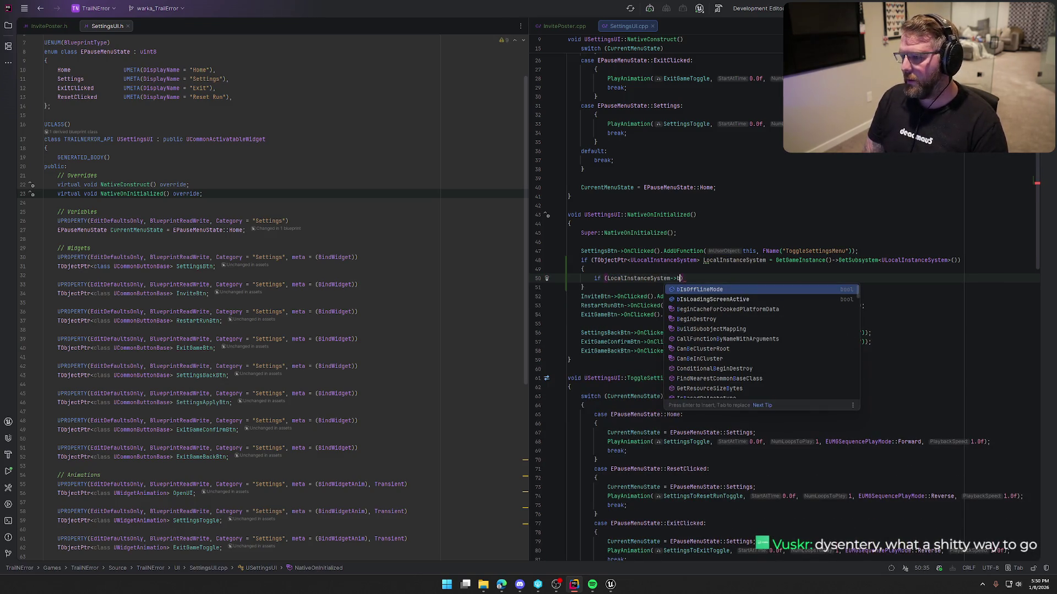
text(Is)
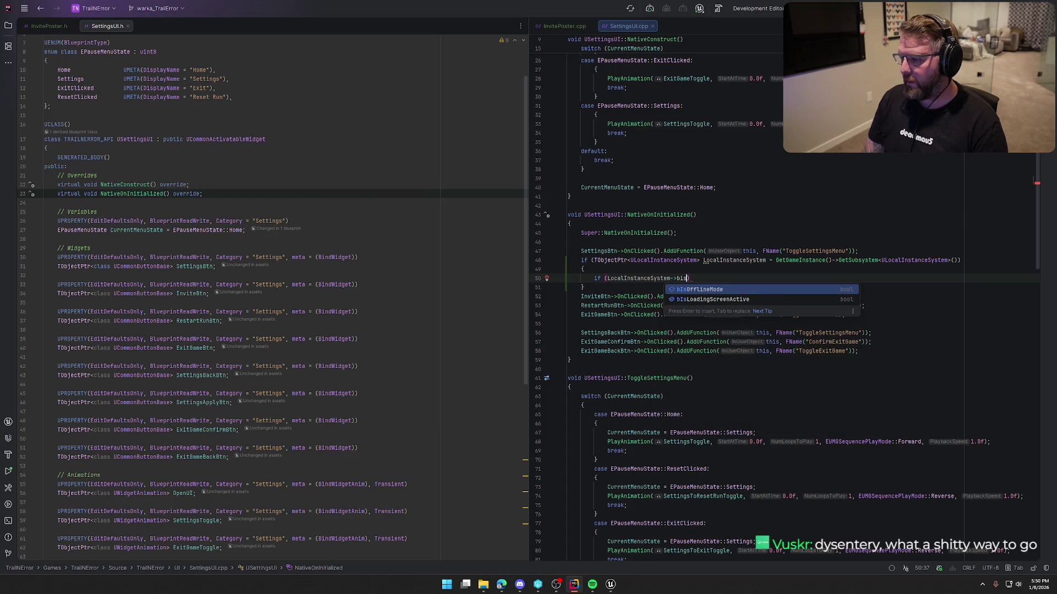
key(Return)
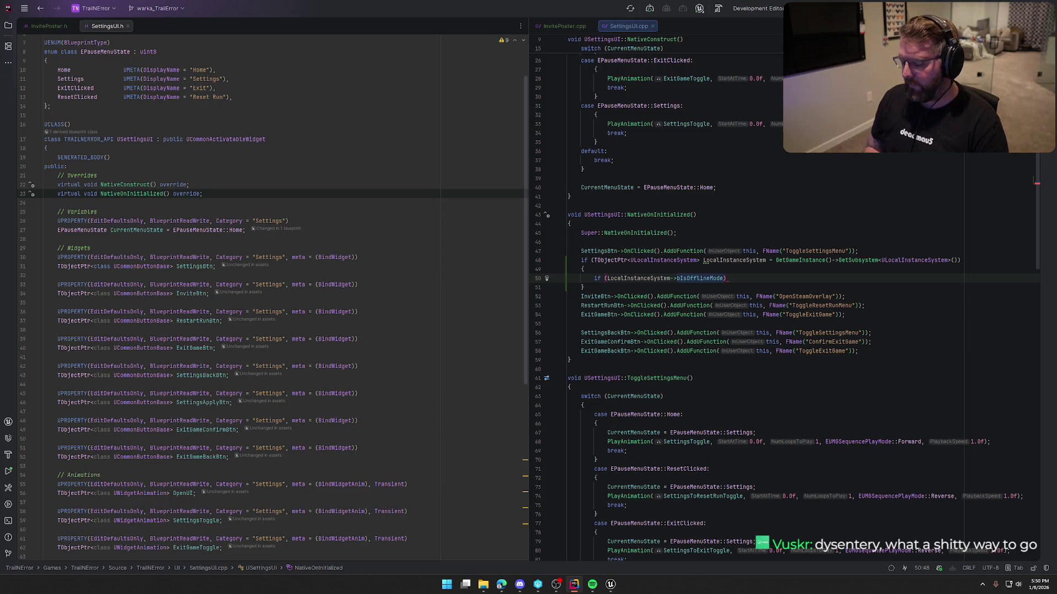
key(ctrl+shift+Return)
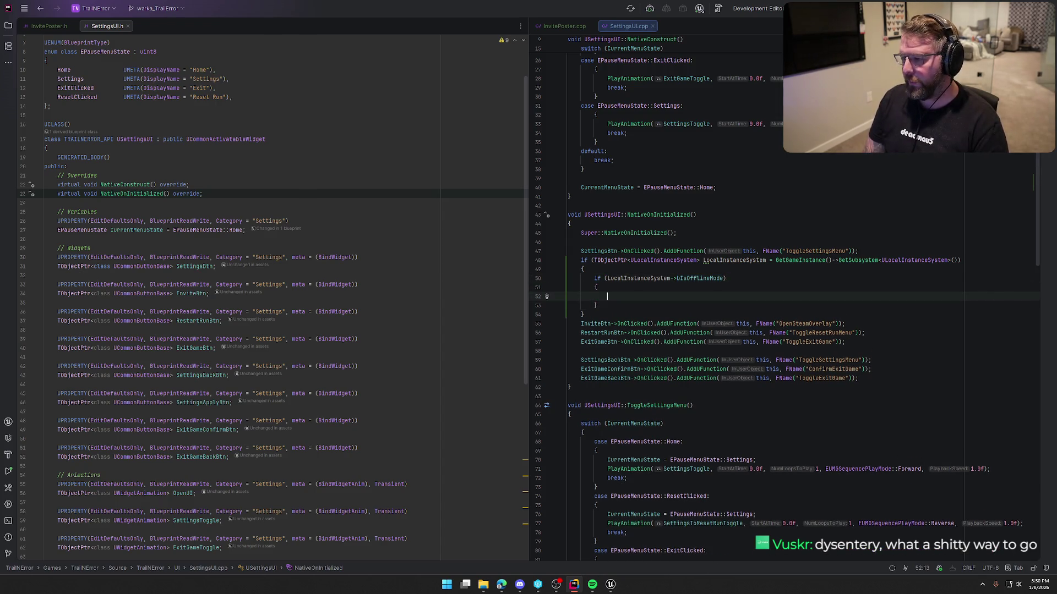
text(Invi)
key(Return)
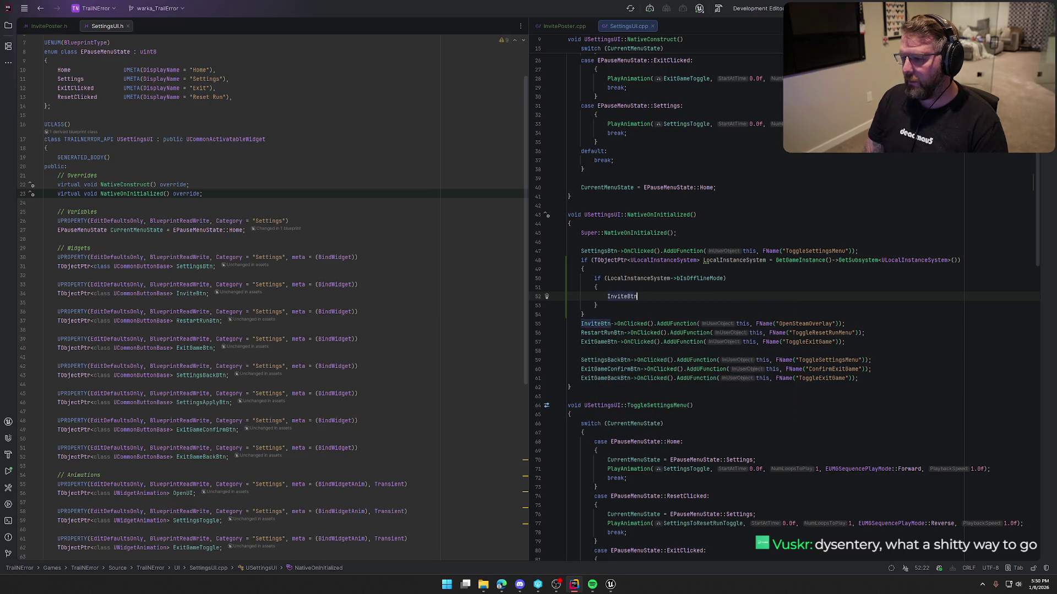
text(->SetVis)
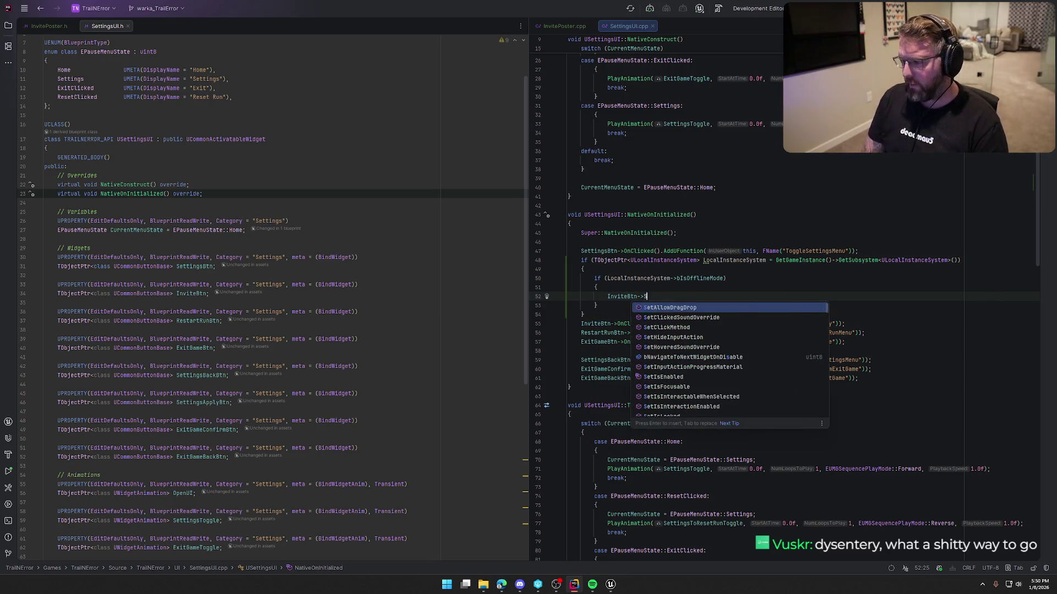
key(Return)
text(Coll)
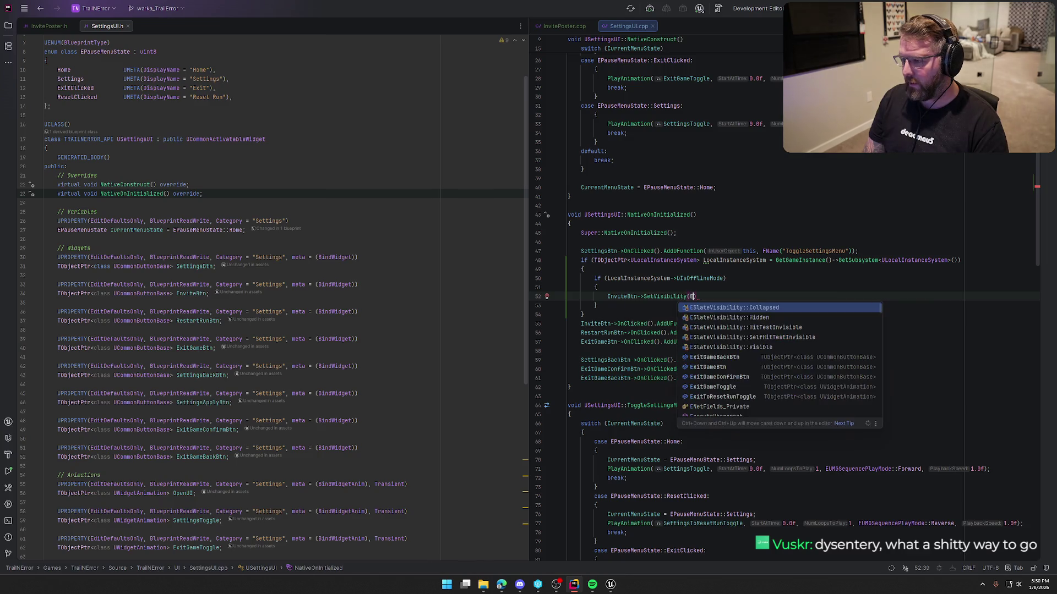
key(Return)
text();)
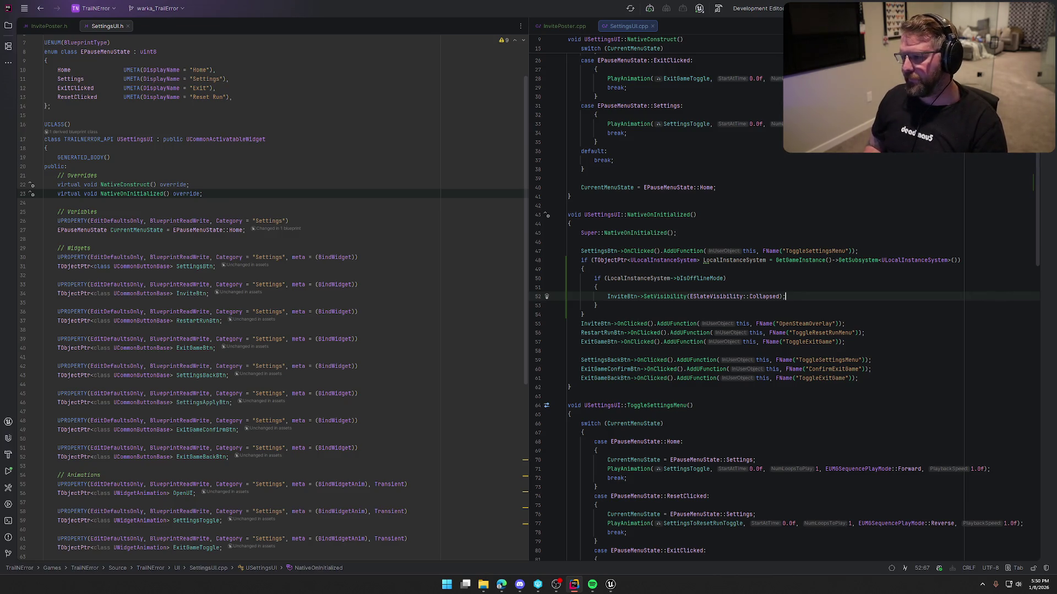
key(Down)
key(Down)
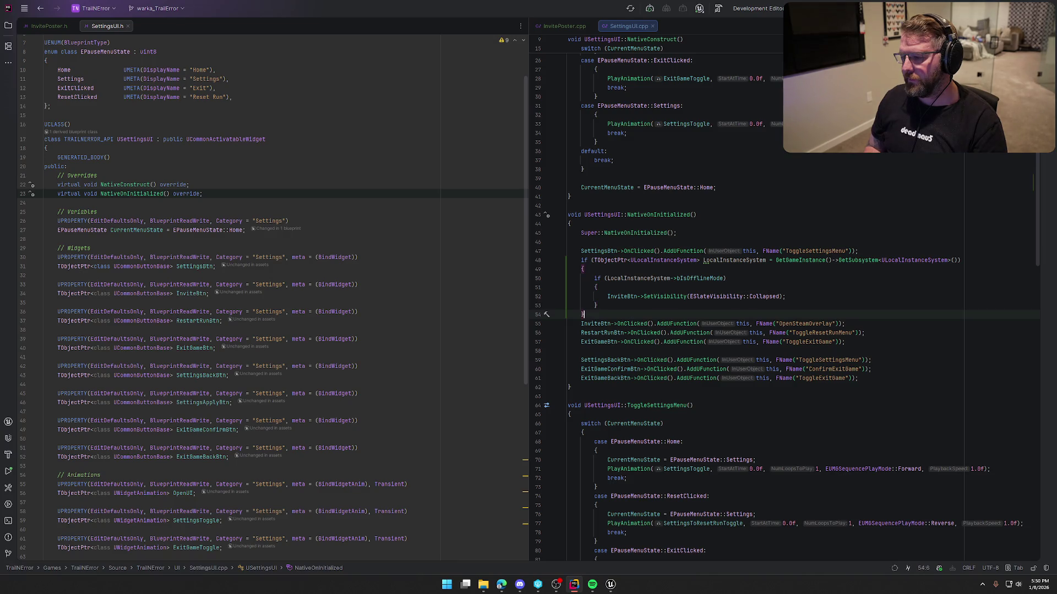
click(597, 305)
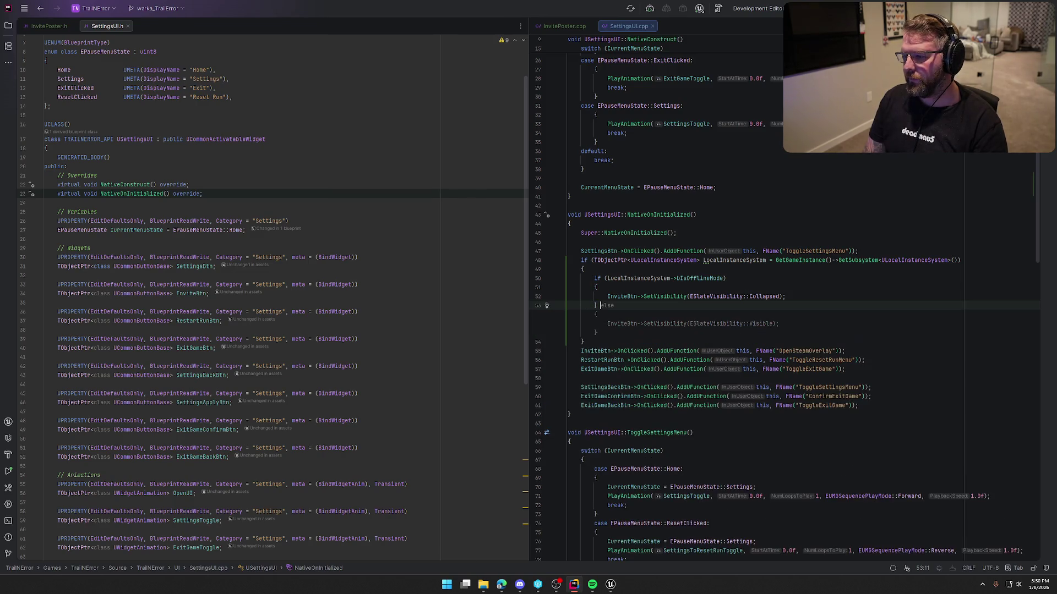
Add an else branch and move the InviteBtn OnClicked OpenSteamOverlay binding inside it
text(else)
key(Return)
key(Down)
key(Down)
key(Down)
key(alt+shift+Up)
key(alt+shift+Up)
key(alt+shift+Up)
key(Down)
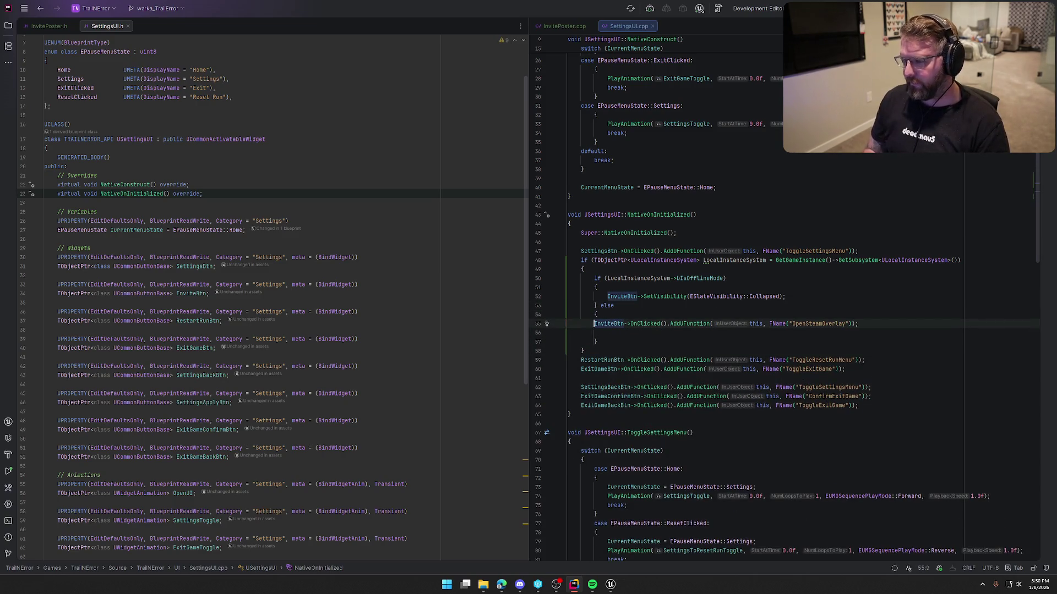
key(ctrl+alt+l)
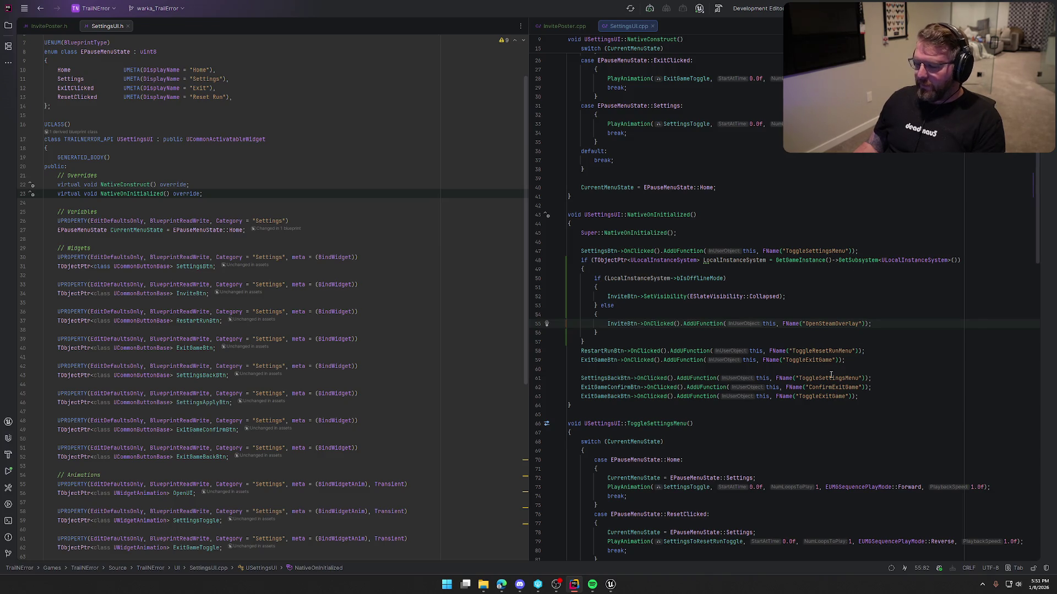
Open the GI_Main blueprint from the Logic > GameObjects folder in the MainMenu level
click(610, 584)
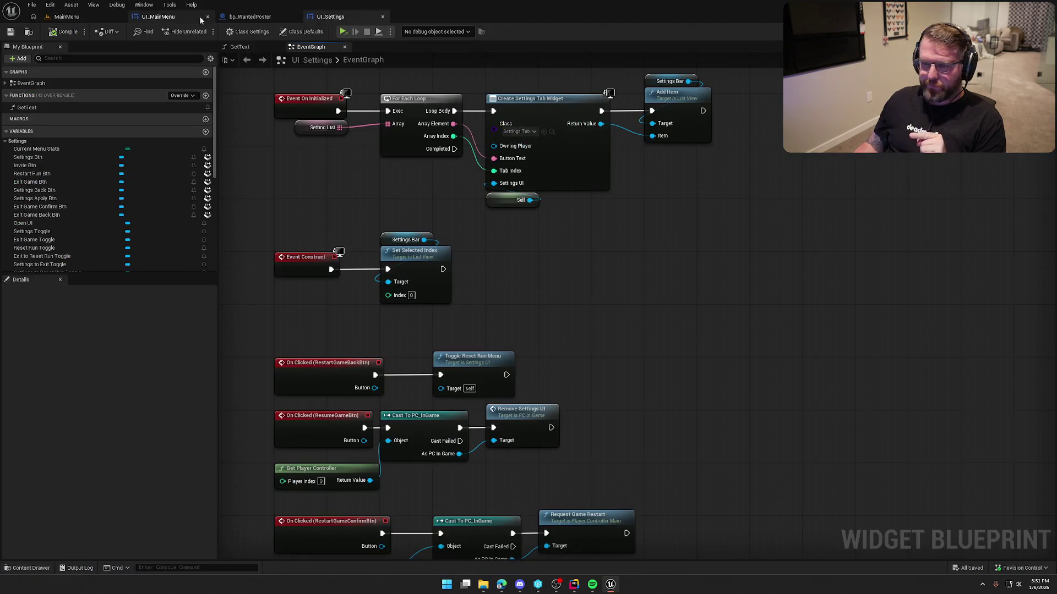
click(67, 17)
key(ctrl+space)
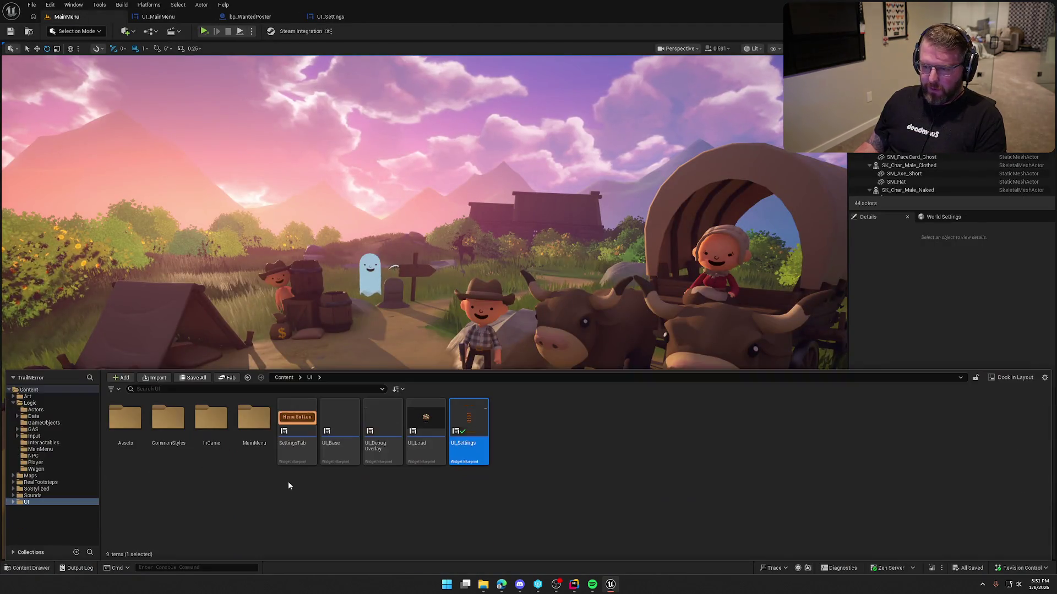
click(47, 422)
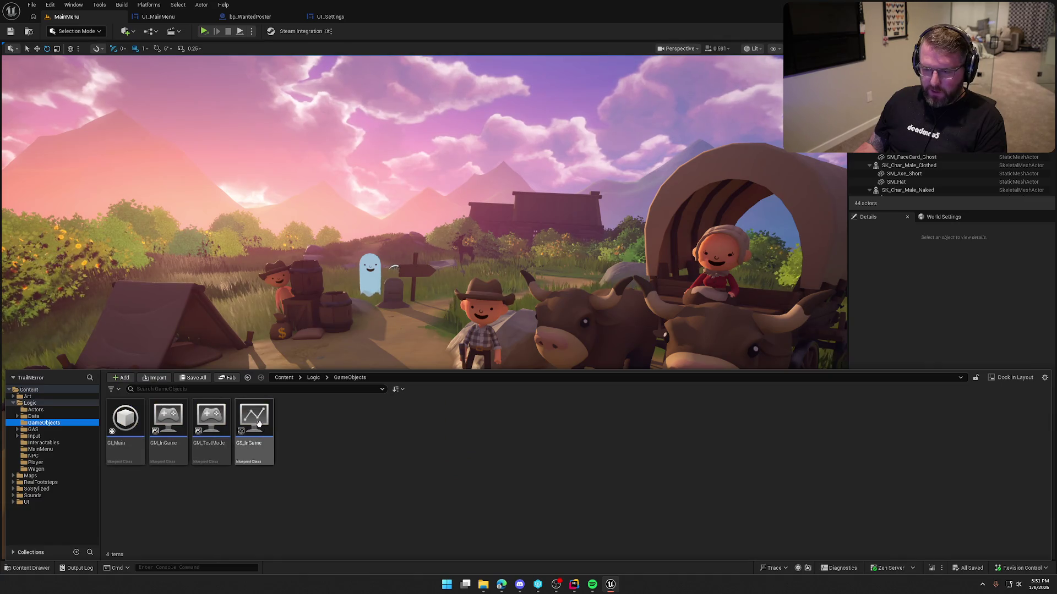
double_click(125, 418)
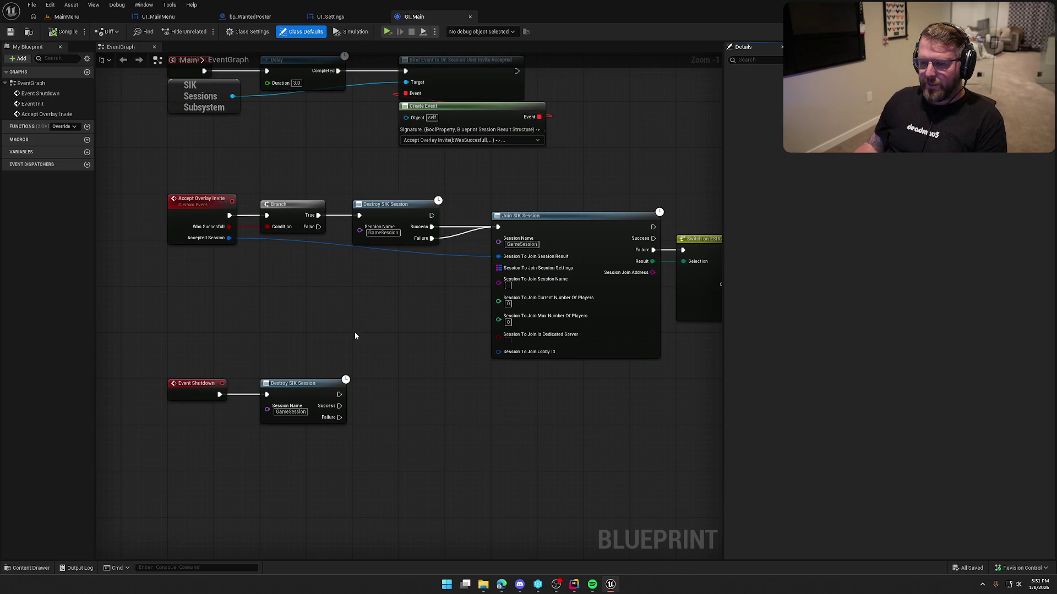
Delete the Switch on ESIKJoinResult node following Join SIK Session
drag(426, 298, 229, 284)
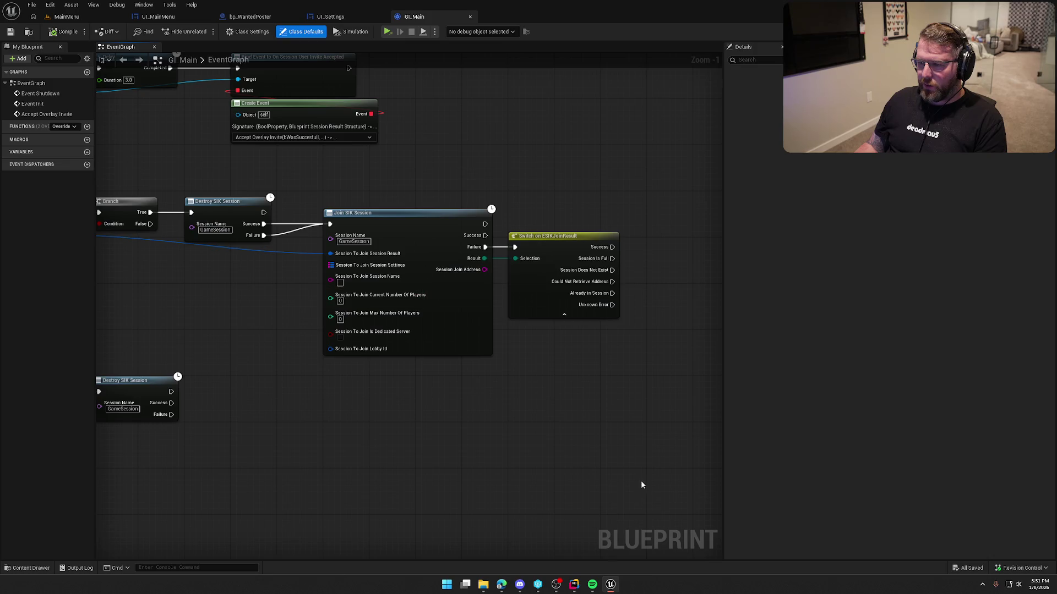
drag(635, 289, 537, 201)
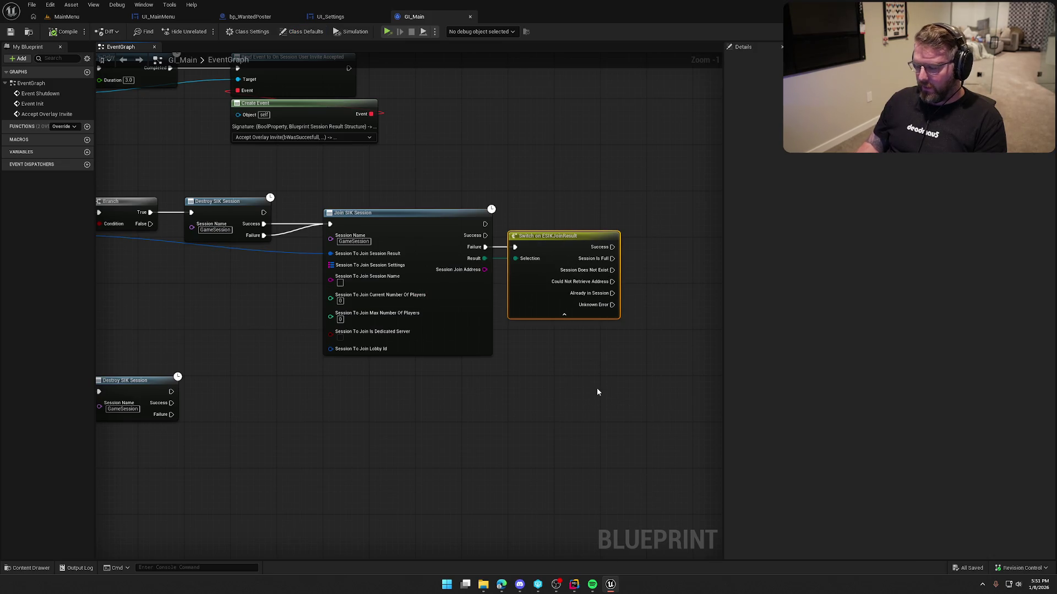
key(Delete)
mouse_move(564, 448)
mouse_down()
mouse_move(644, 466)
mouse_move(645, 443)
mouse_up()
drag(402, 364, 356, 363)
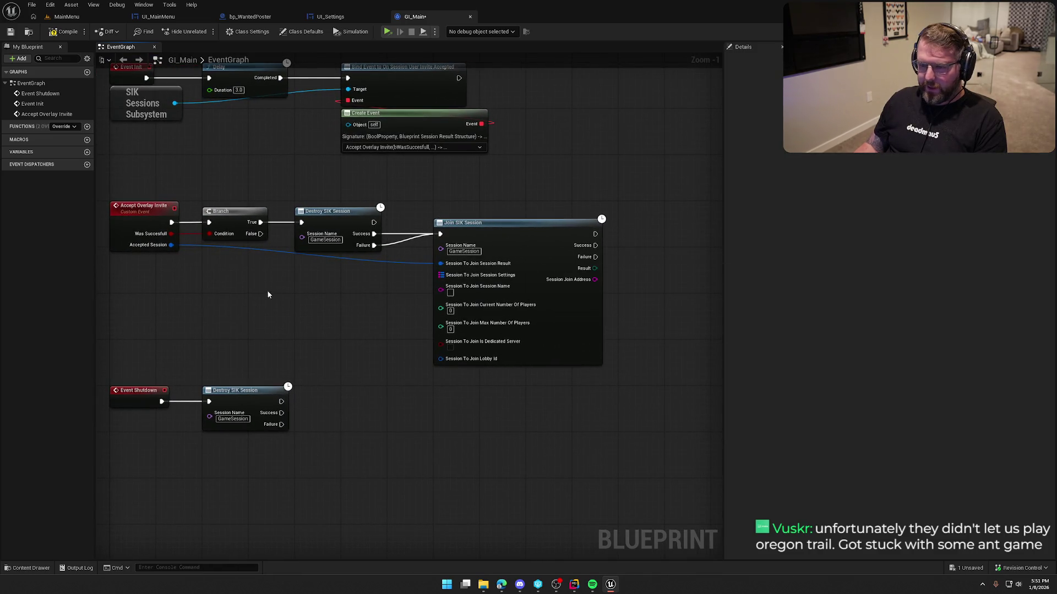
drag(268, 290, 327, 347)
drag(379, 370, 330, 324)
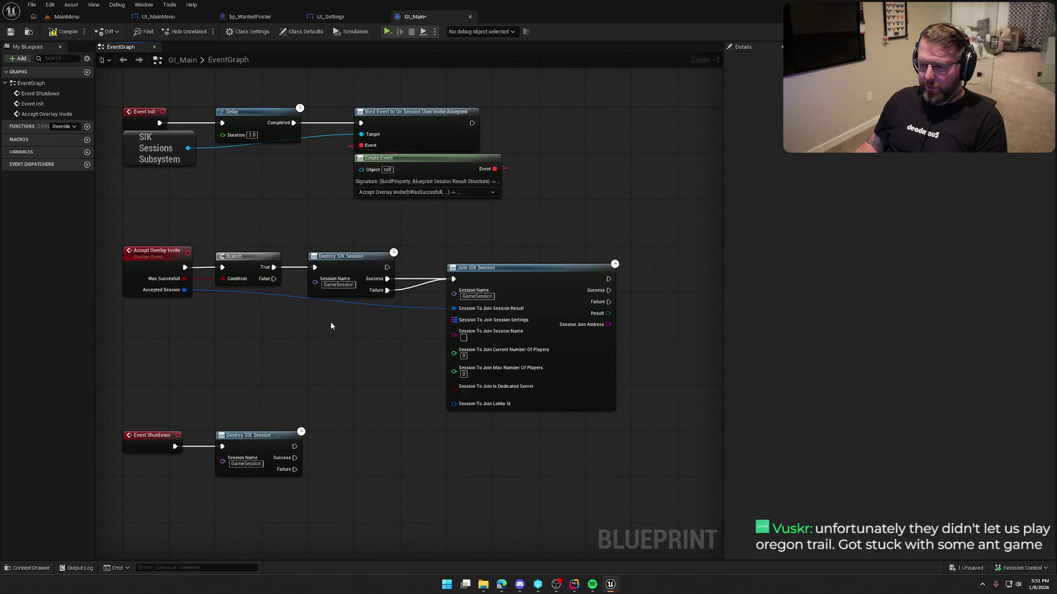
Insert Local Instance System and Set bIsOfflineMode (false) between Destroy SIK Session and Join SIK Session
right_click(331, 324)
text(local instance)
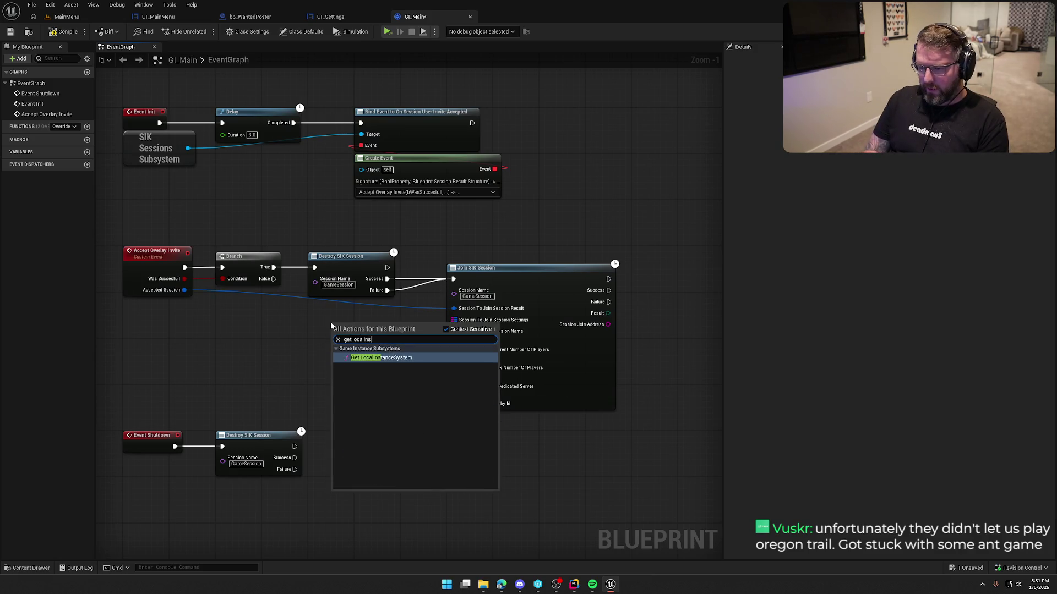
key(Return)
mouse_move(330, 322)
mouse_down()
mouse_move(309, 329)
mouse_move(313, 339)
mouse_move(389, 321)
mouse_up()
text(set)
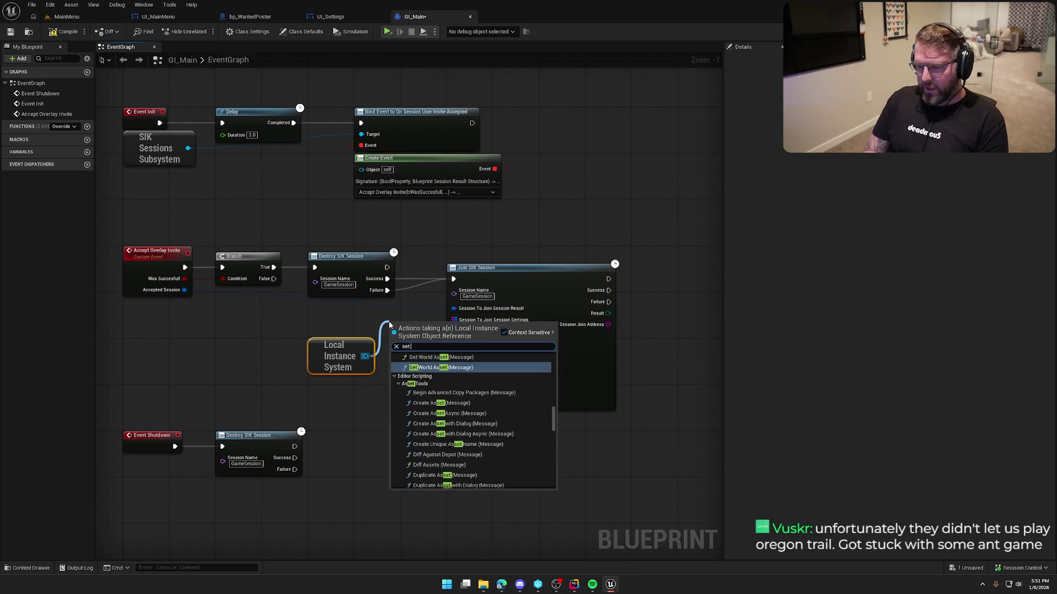
text( offline)
key(Return)
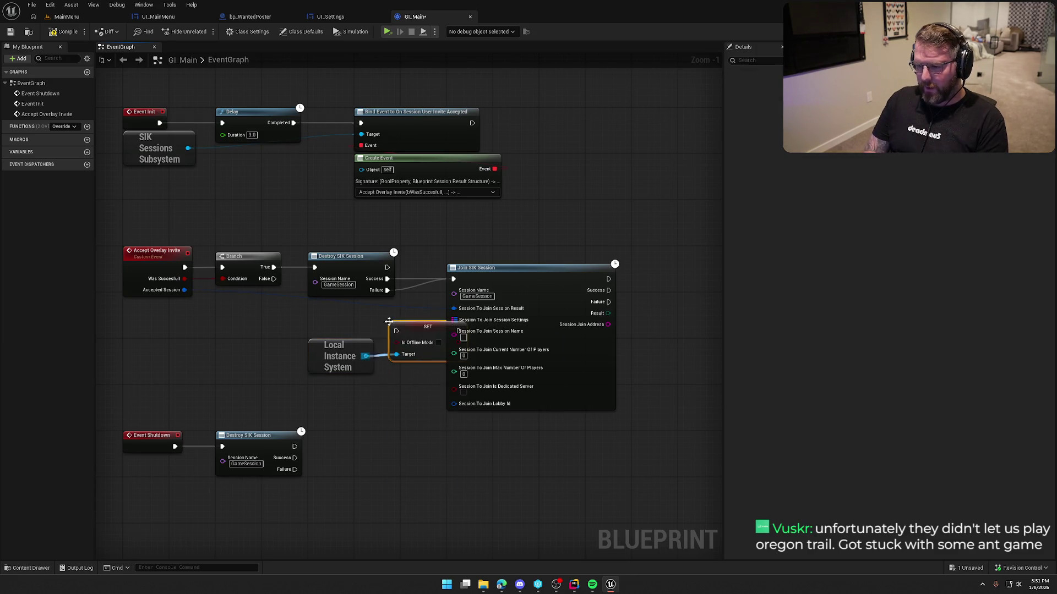
mouse_move(454, 279)
mouse_down()
mouse_move(379, 334)
mouse_move(397, 331)
mouse_up()
drag(505, 271, 592, 271)
drag(421, 333, 483, 279)
drag(364, 358, 502, 329)
click(457, 252)
mouse_move(428, 392)
mouse_down()
mouse_move(370, 371)
mouse_move(450, 344)
mouse_move(410, 350)
mouse_up()
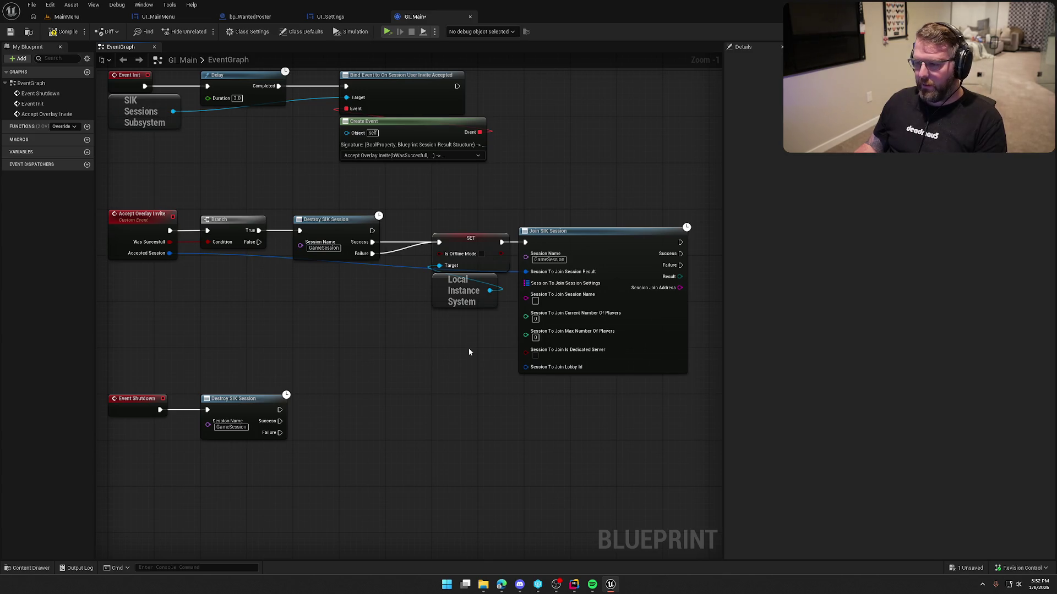
Compile GI_Main, make it writable and save, then return to the MainMenu level
click(65, 31)
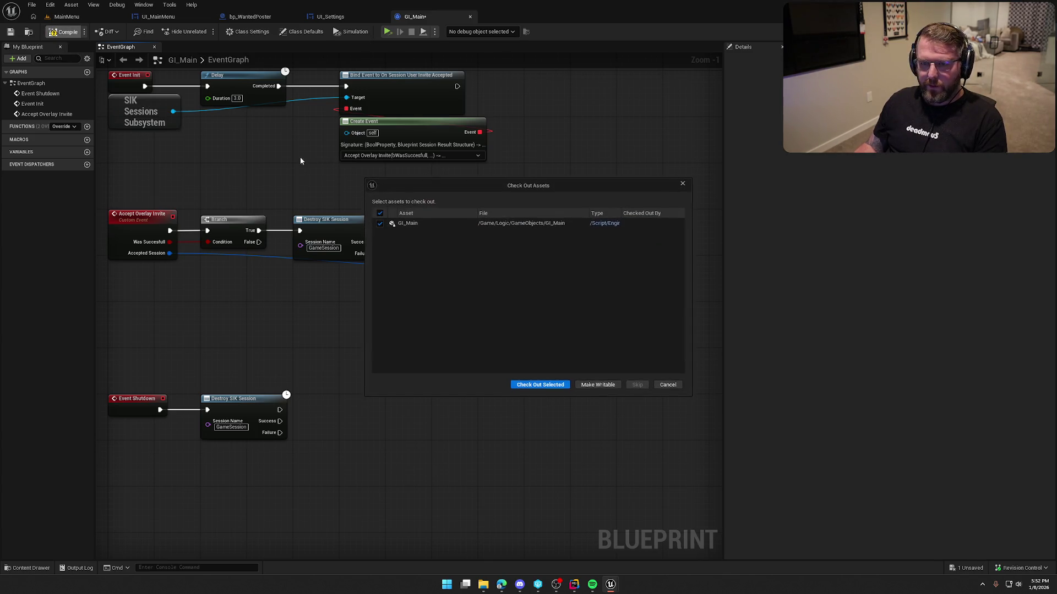
click(542, 386)
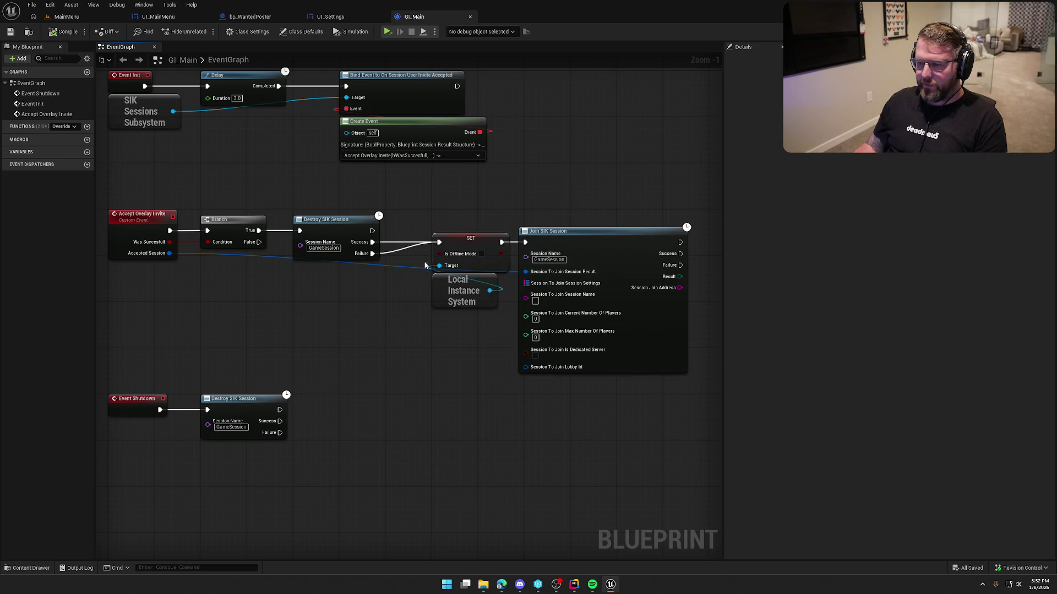
drag(370, 323, 380, 376)
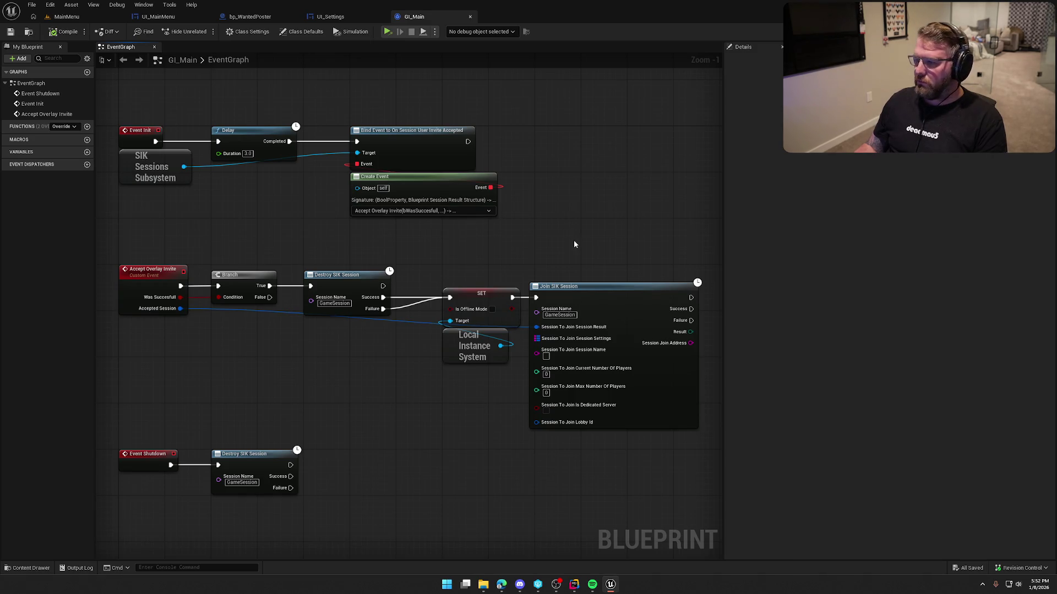
click(66, 17)
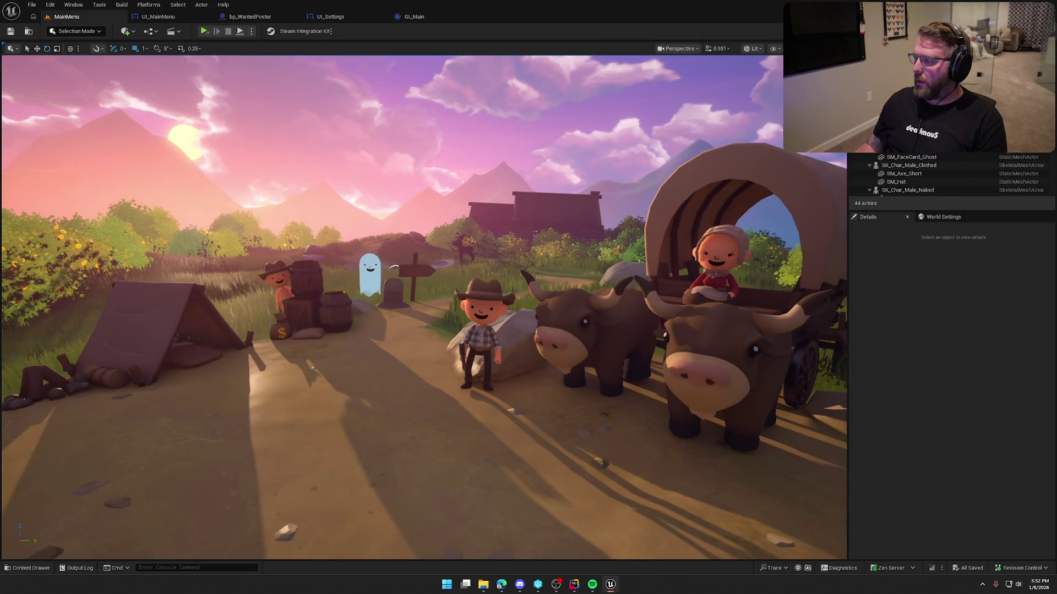
Build the game project in Rider and, once it succeeds, return to bp_MenuPlayer in Unreal
key(alt+Tab)
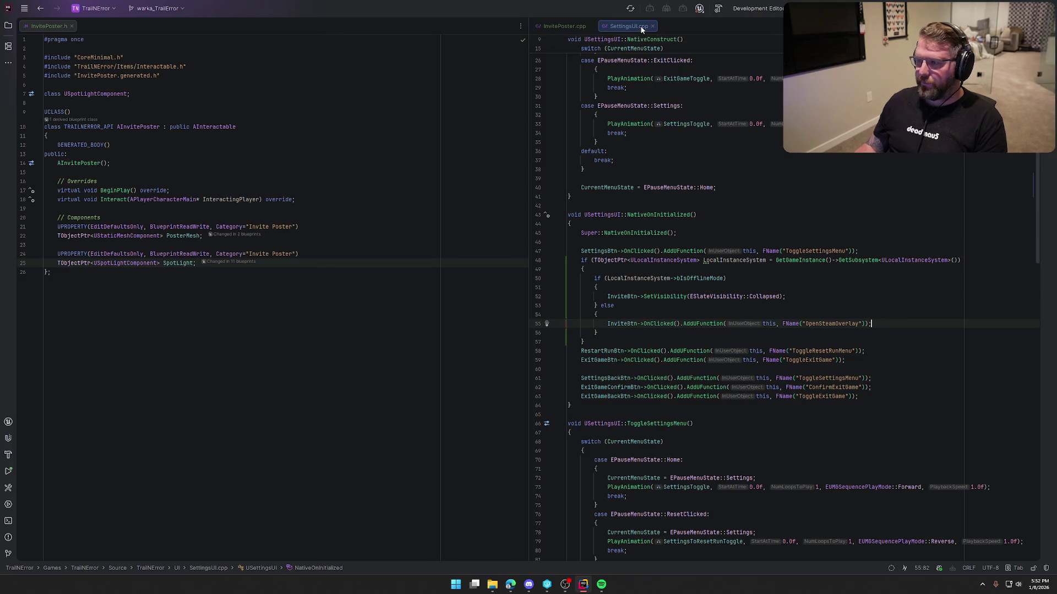
key(ctrl+shift+b)
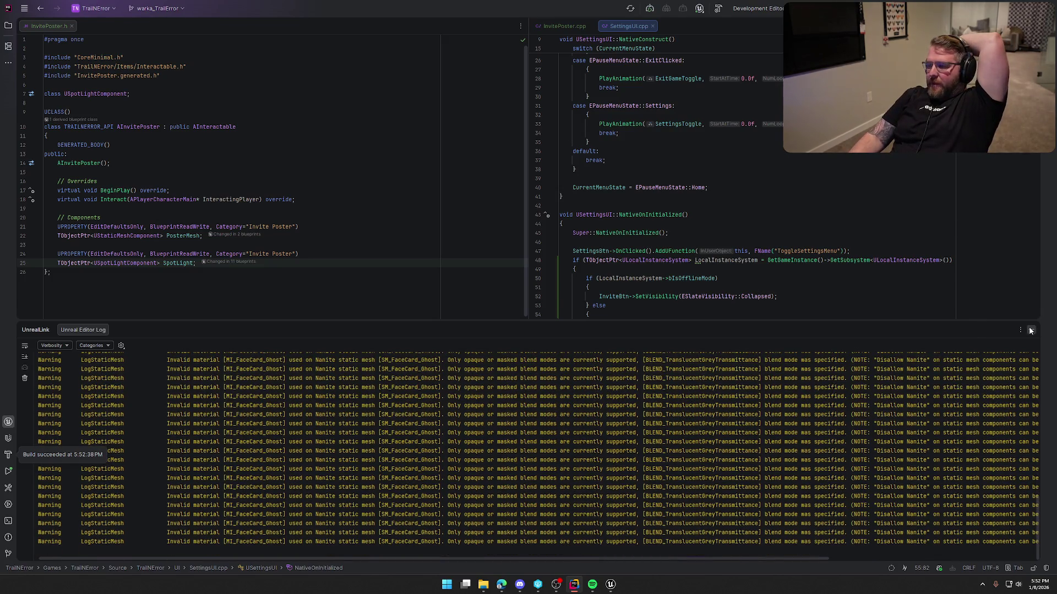
click(1031, 330)
click(618, 588)
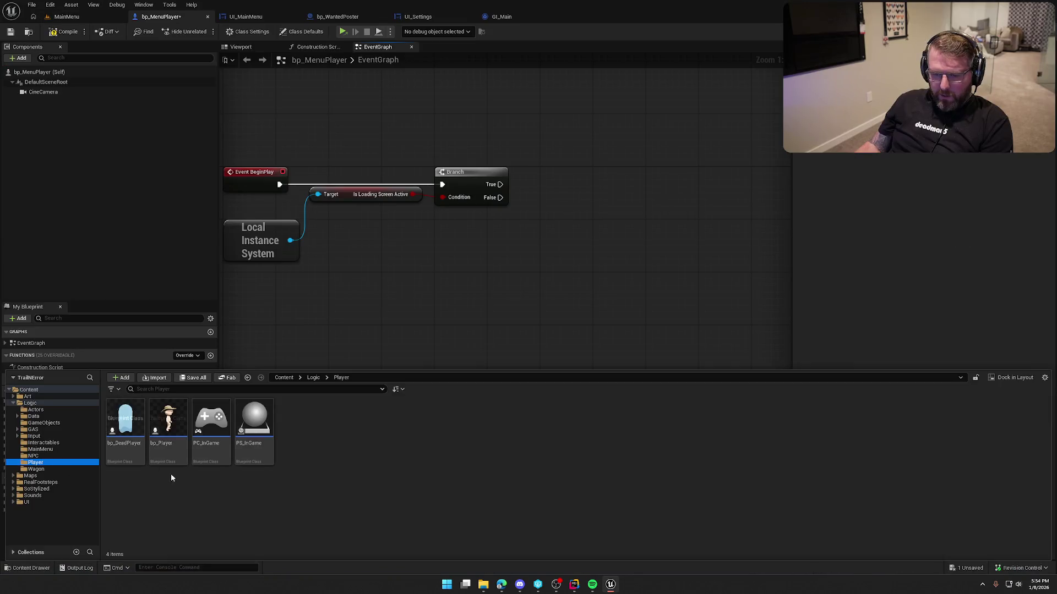
Open bp_Player and inspect its console command, name-tag and authority nodes before switching to Rider
key(Return)
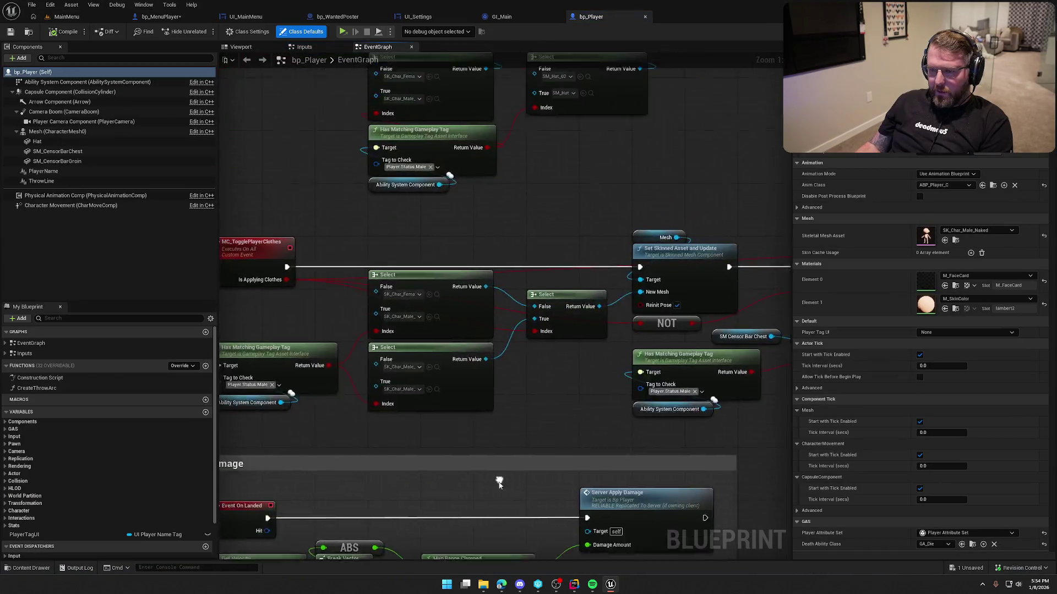
scroll(493, 340, up, 5)
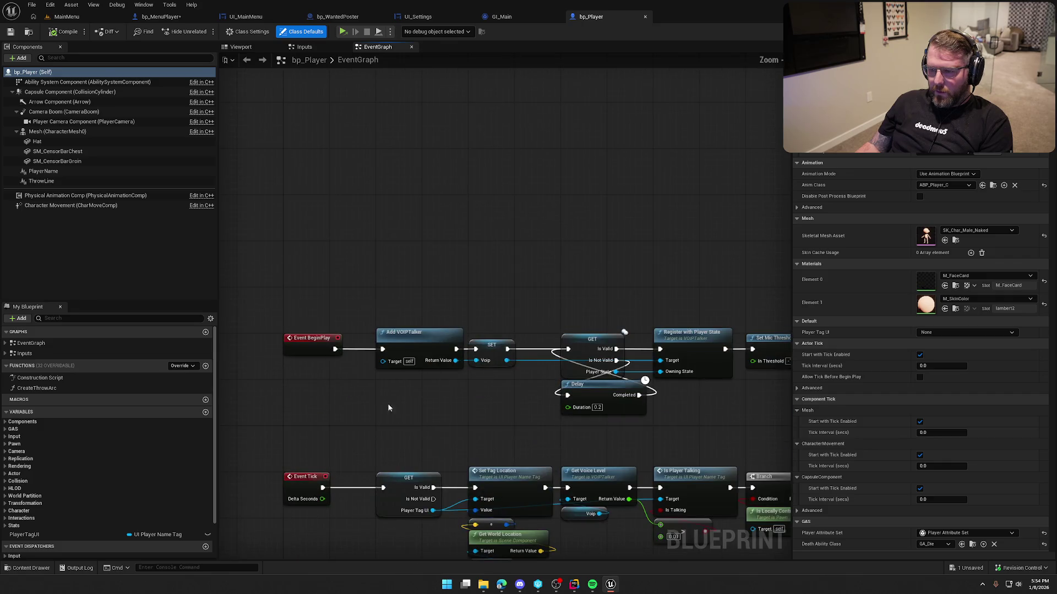
drag(677, 376, 324, 355)
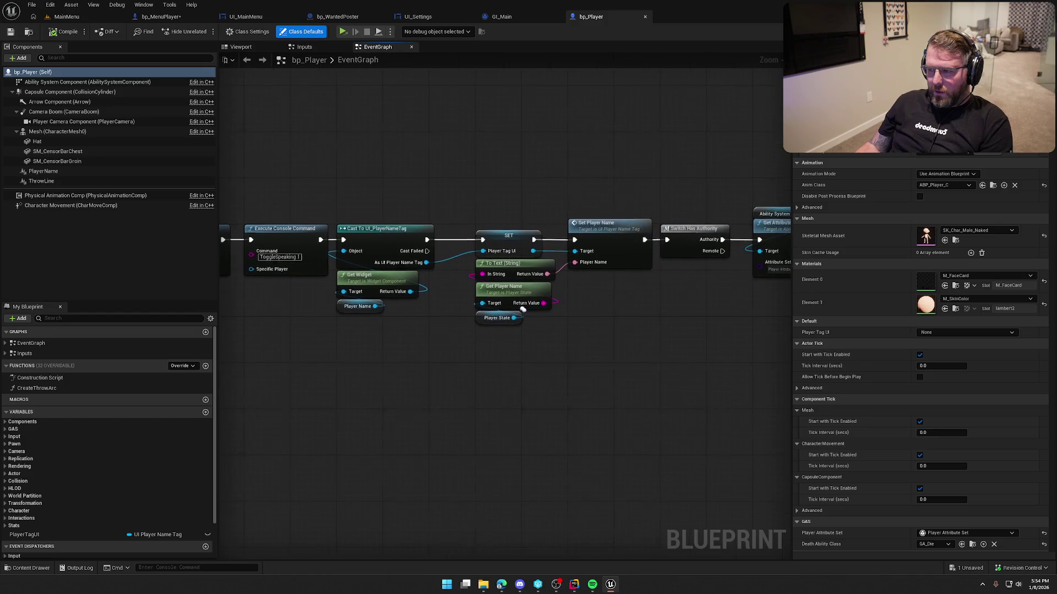
mouse_move(496, 361)
mouse_down()
mouse_move(268, 358)
mouse_move(313, 372)
mouse_move(416, 376)
mouse_up()
key(alt+Tab)
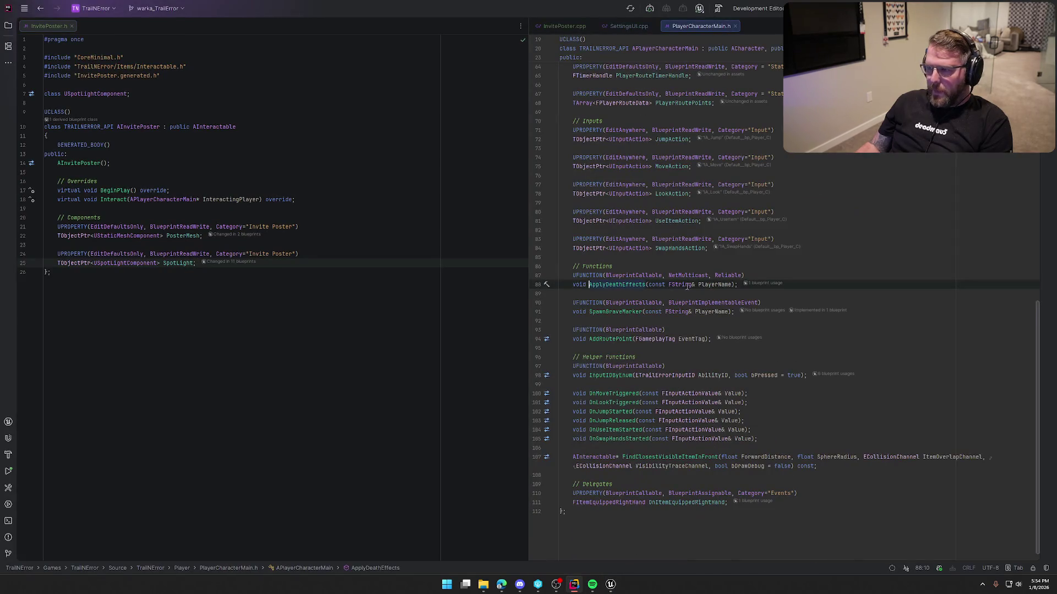
Show PlayerCharacterMain.h in the left pane and its .cpp BeginPlay implementation in the right
drag(701, 25, 143, 29)
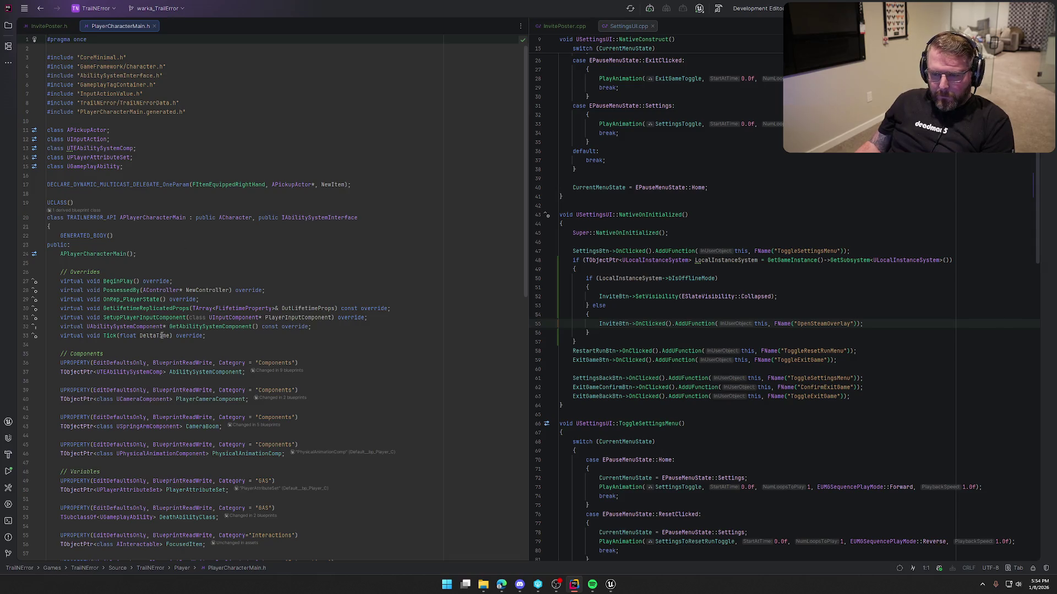
ctrl+click(111, 281)
mouse_move(211, 27)
mouse_down()
mouse_move(653, 46)
mouse_move(732, 28)
mouse_move(707, 28)
mouse_up()
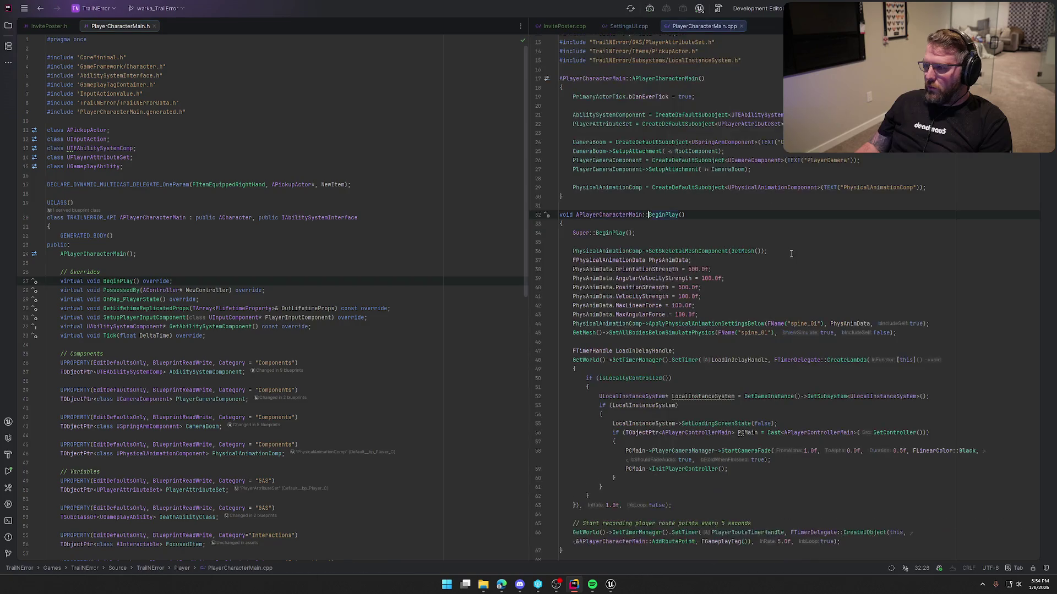
scroll(785, 303, down, 3)
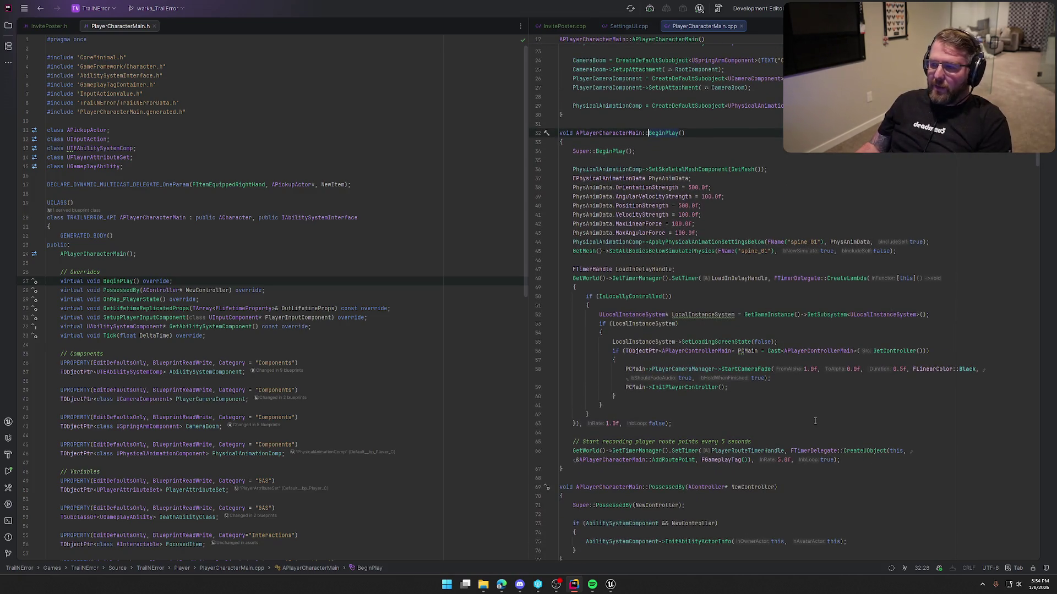
scroll(815, 421, down, 4)
scroll(907, 432, up, 3)
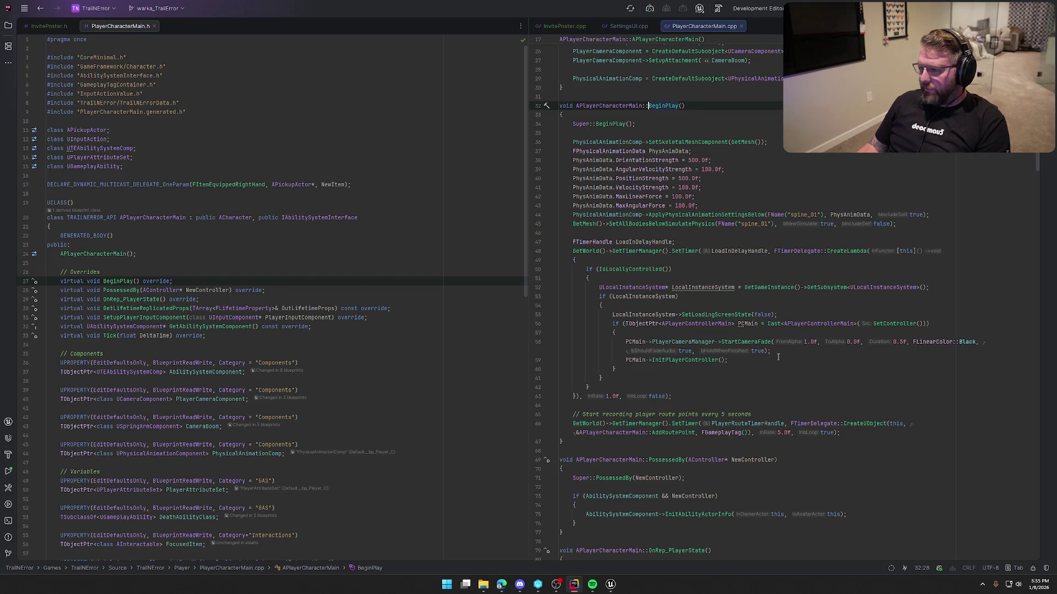
Review InitPlayerController, close PlayerControllerMain.cpp, and go back to the Unreal Editor
ctrl+click(693, 361)
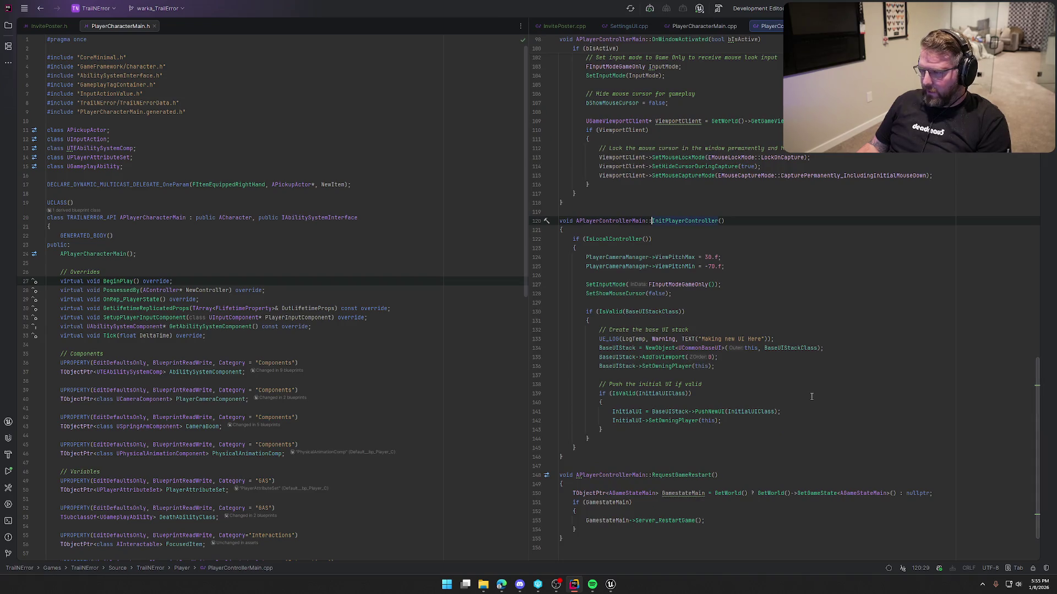
scroll(834, 411, up, 20)
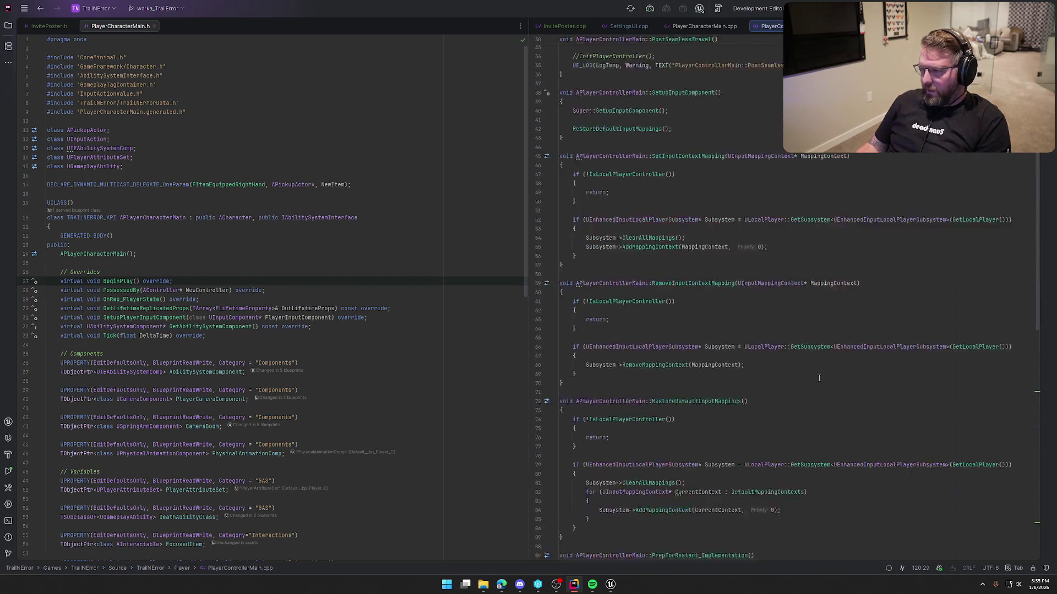
key(ctrl+F4)
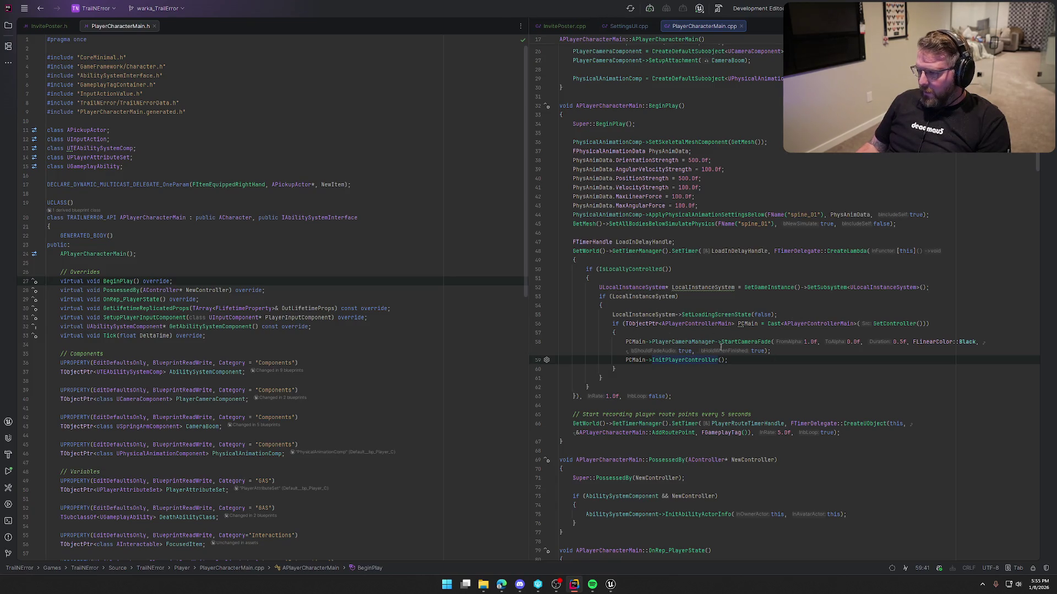
key(alt+Tab)
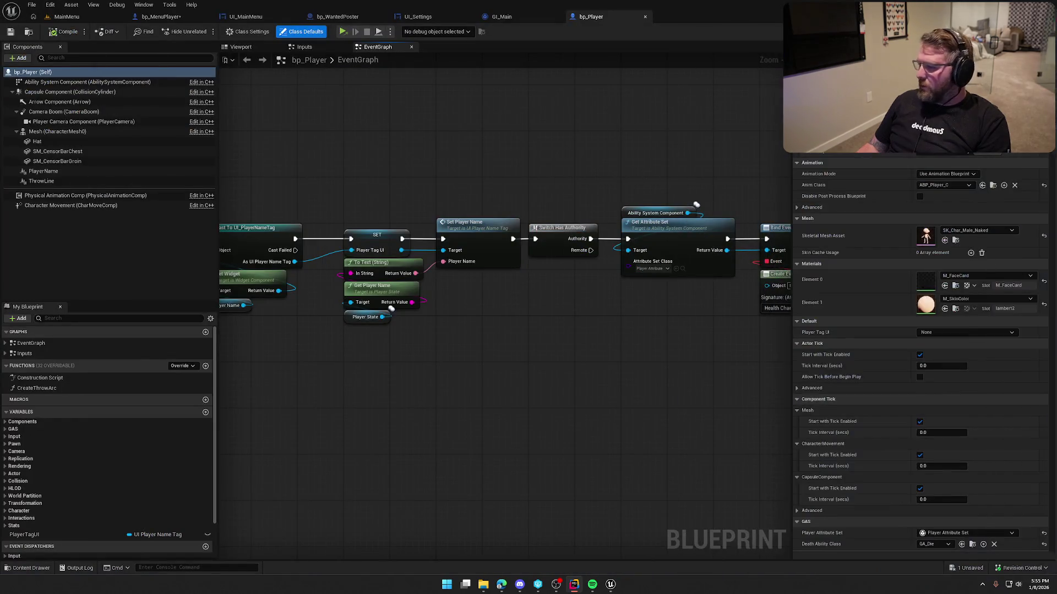
In bp_MenuPlayer's graph, rearrange the loading-screen check and Local Instance System nodes to make room
click(161, 17)
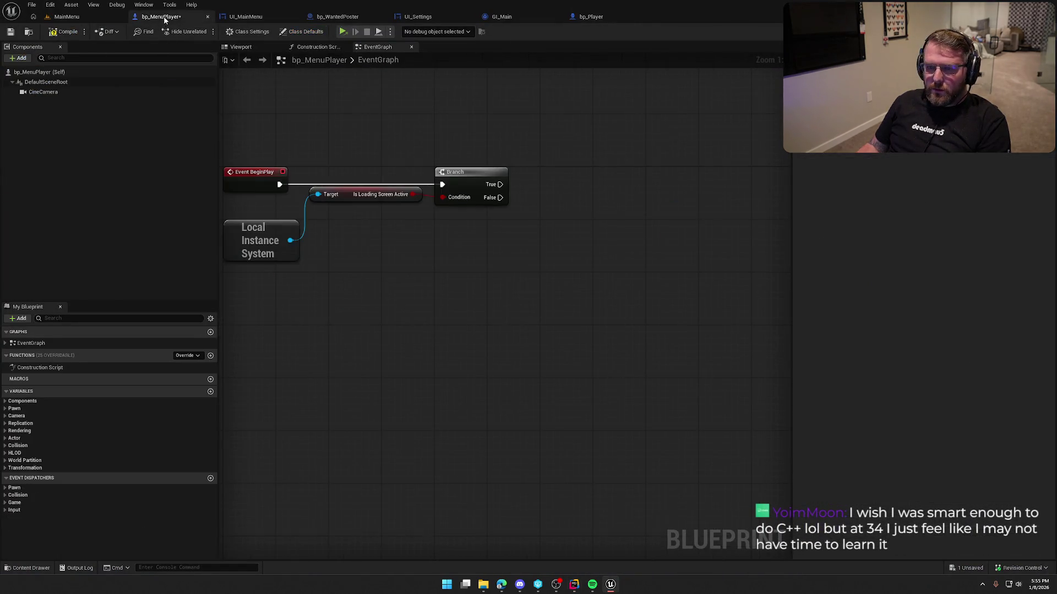
mouse_move(382, 360)
mouse_down()
mouse_move(462, 420)
mouse_move(416, 385)
mouse_up()
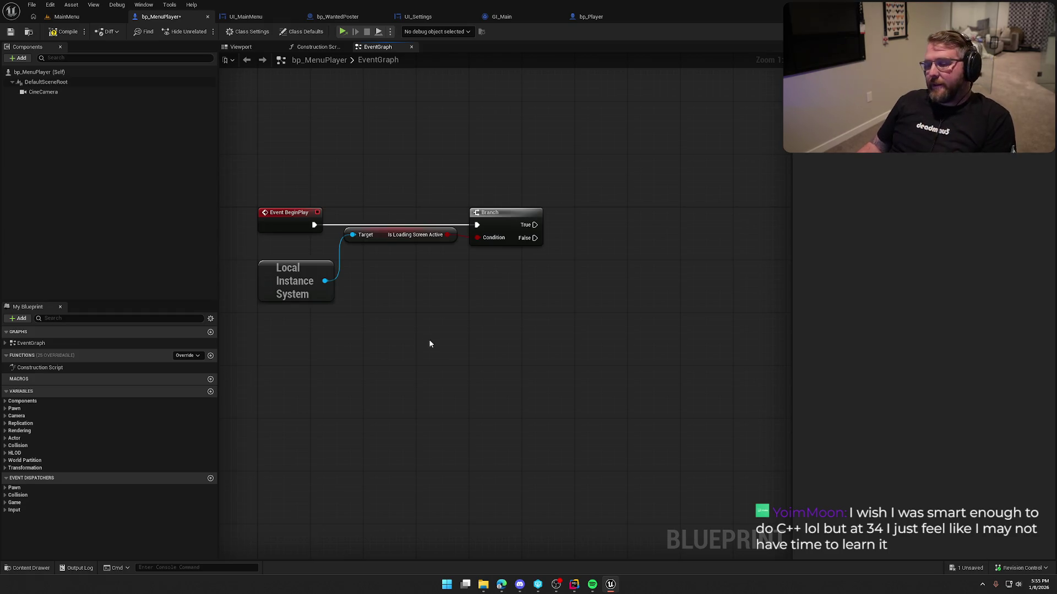
mouse_move(277, 277)
mouse_down()
mouse_move(371, 264)
mouse_move(359, 259)
mouse_up()
drag(416, 318, 355, 220)
drag(373, 267, 287, 273)
click(450, 223)
mouse_move(446, 286)
mouse_down()
mouse_move(350, 307)
mouse_move(397, 286)
mouse_up()
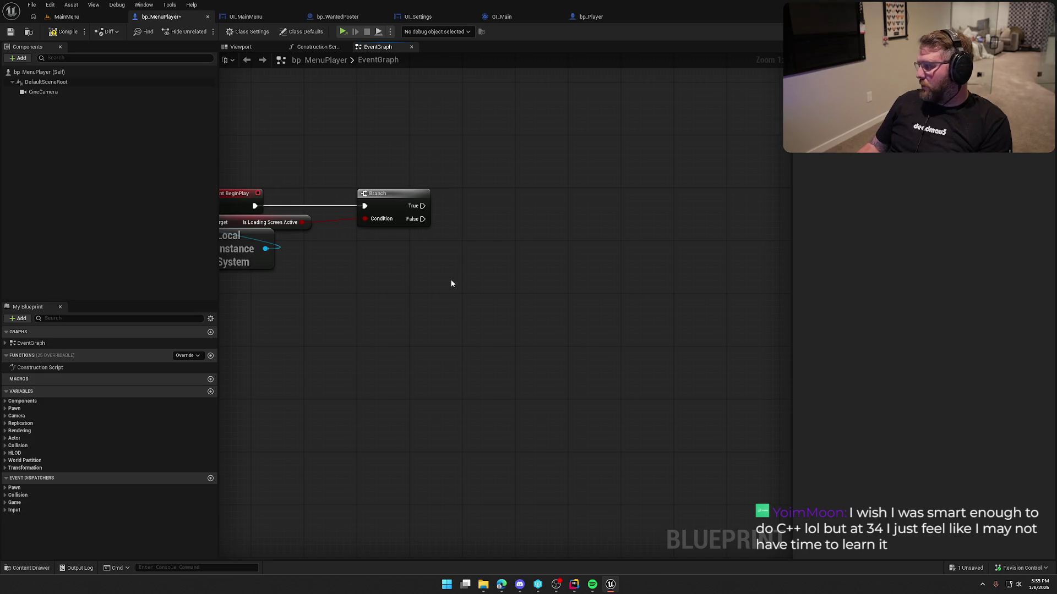
drag(454, 266, 471, 259)
Add a Set Loading Screen State node wired from the Branch True output
mouse_move(282, 242)
mouse_down()
mouse_move(347, 255)
mouse_move(437, 246)
mouse_up()
text(set load)
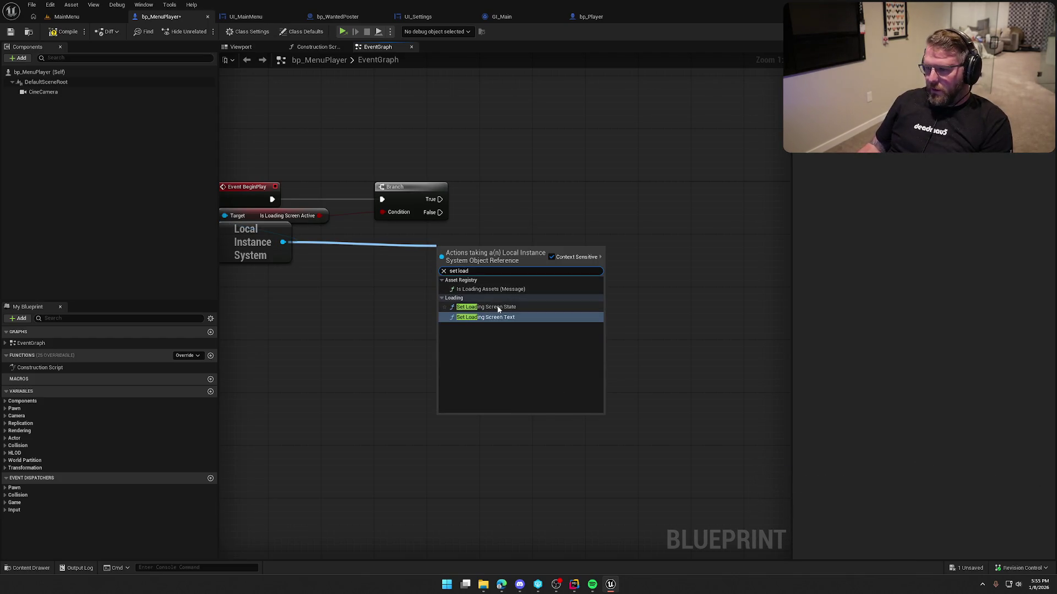
click(502, 310)
drag(441, 265, 440, 199)
drag(480, 252, 528, 183)
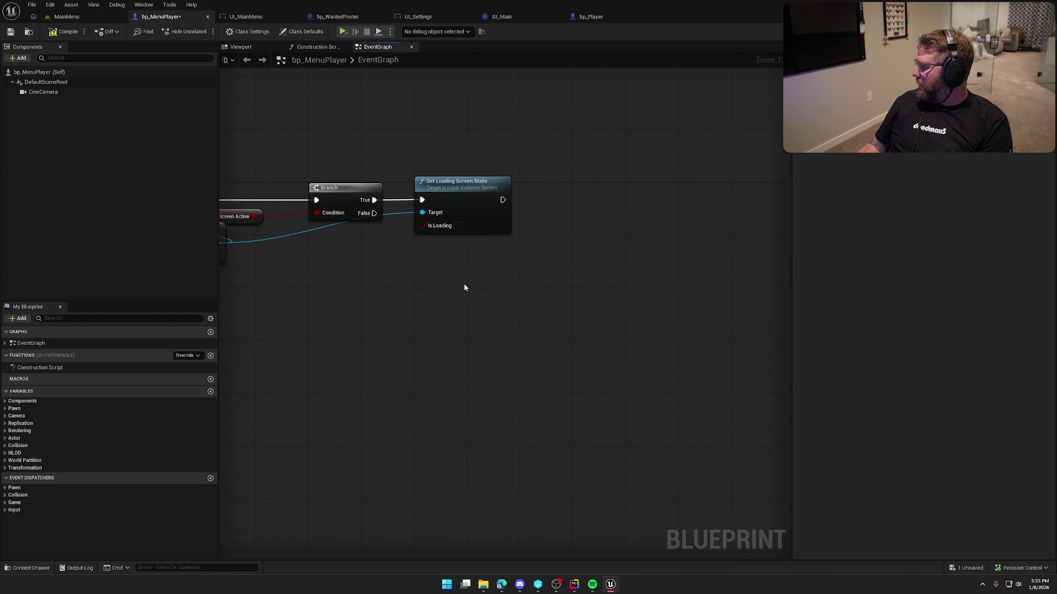
Add Get Player Controller feeding a Player Camera Manager getter, and position both nodes
right_click(460, 255)
text(get player controll)
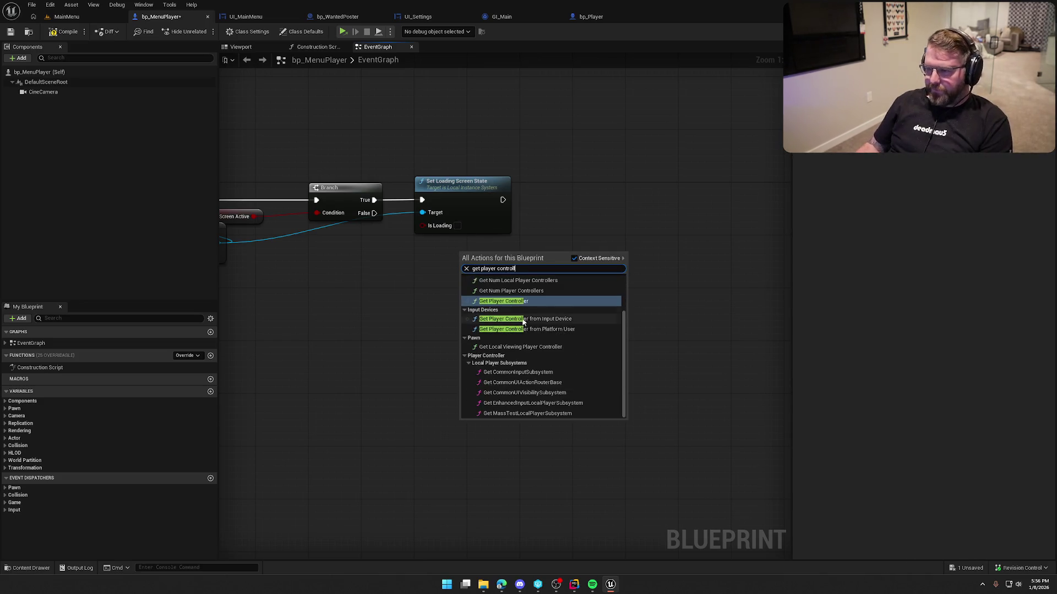
click(550, 302)
click(460, 246)
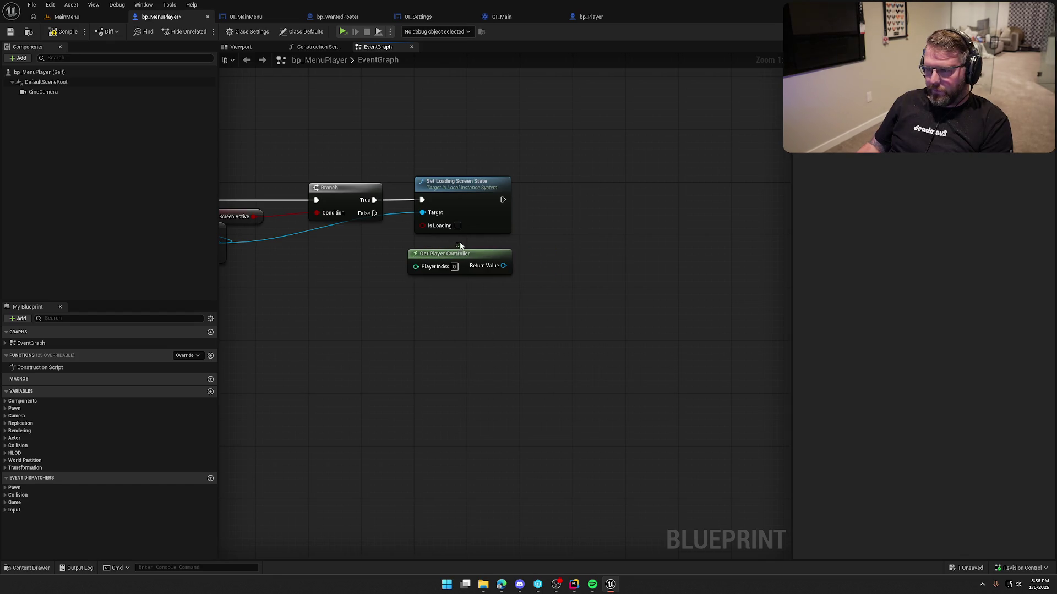
drag(464, 256, 553, 255)
text(get cam)
text(a man)
key(Return)
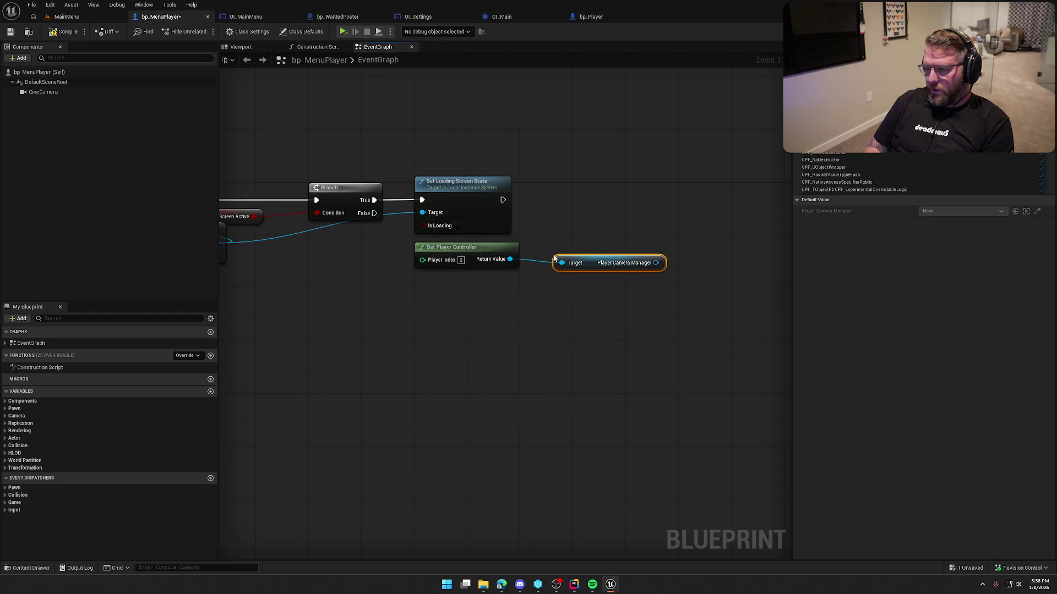
mouse_move(451, 252)
mouse_down()
mouse_move(614, 292)
mouse_move(588, 279)
mouse_up()
drag(624, 323, 573, 244)
drag(580, 282, 444, 267)
click(451, 287)
Chain Start Camera Fade after Set Loading Screen State, fading from alpha 1.0 over 0.5 seconds
drag(517, 249, 567, 241)
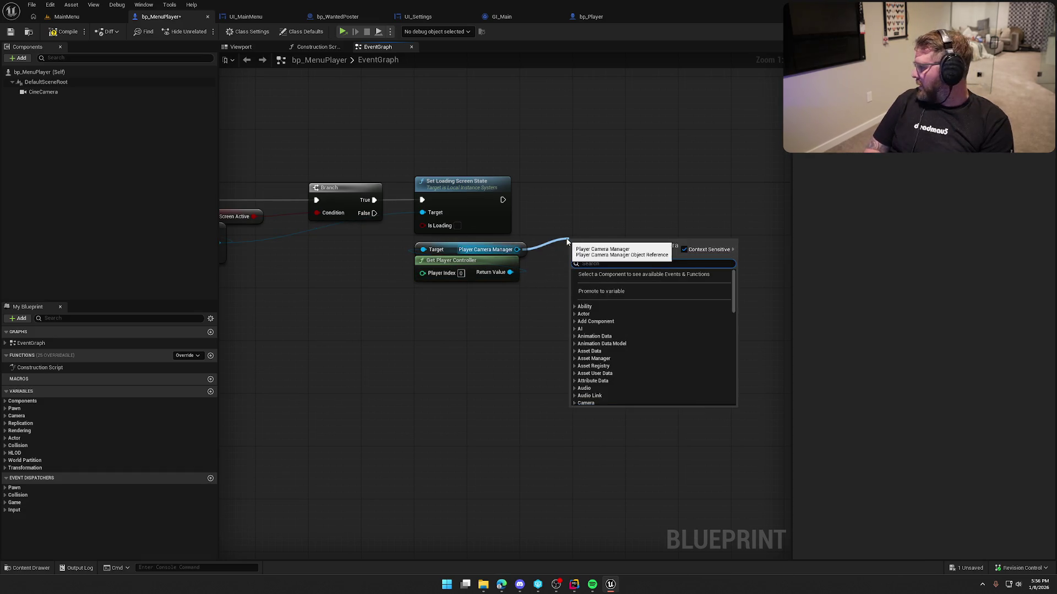
text(start camera fade)
key(Return)
drag(574, 259, 505, 203)
drag(599, 304, 599, 244)
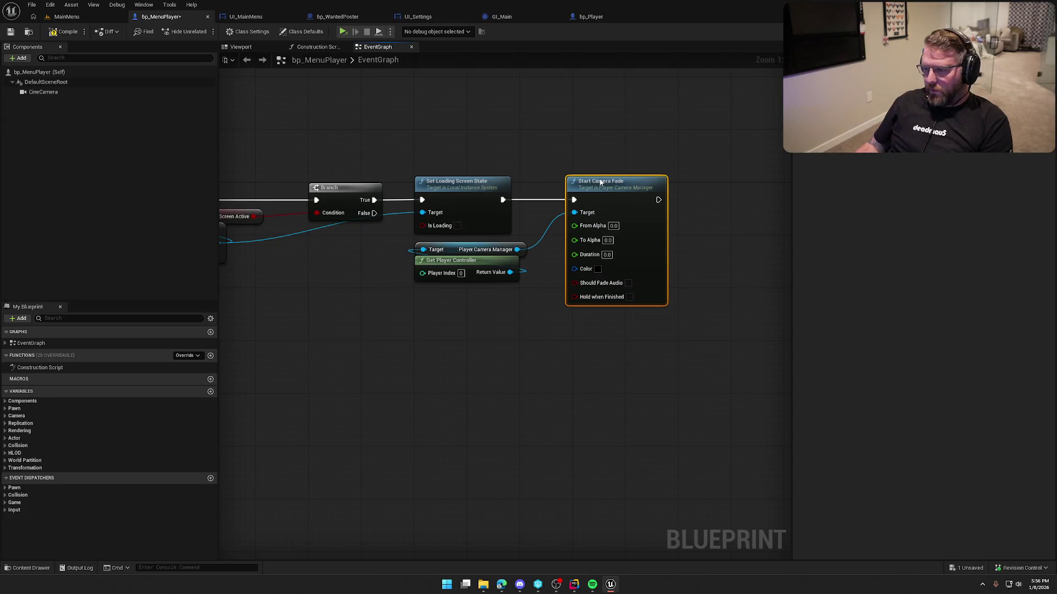
click(613, 225)
text(1)
key(Return)
click(661, 318)
key(BackSpace)
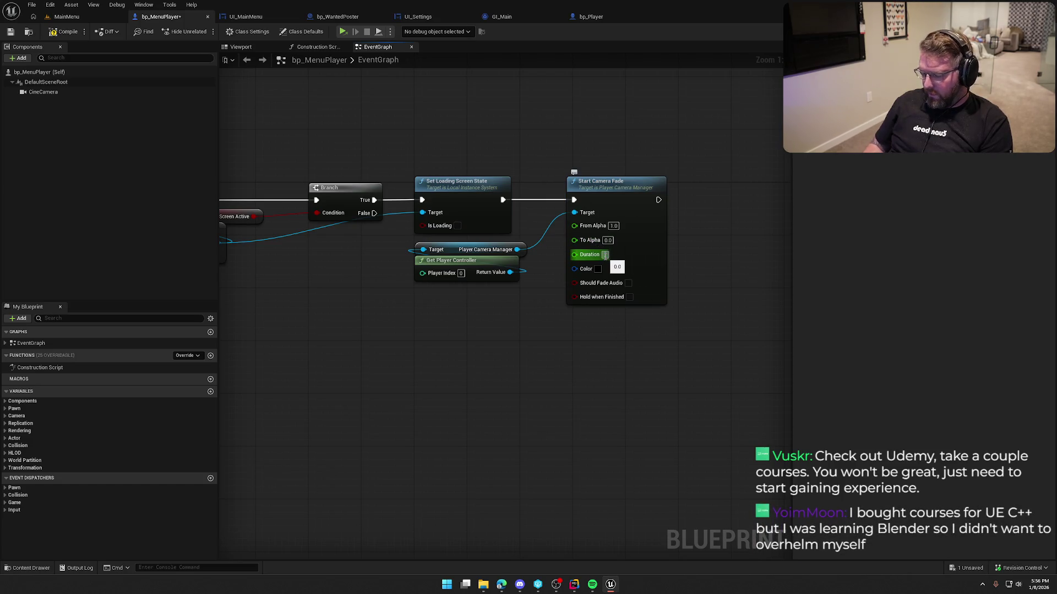
text(0.5)
key(Return)
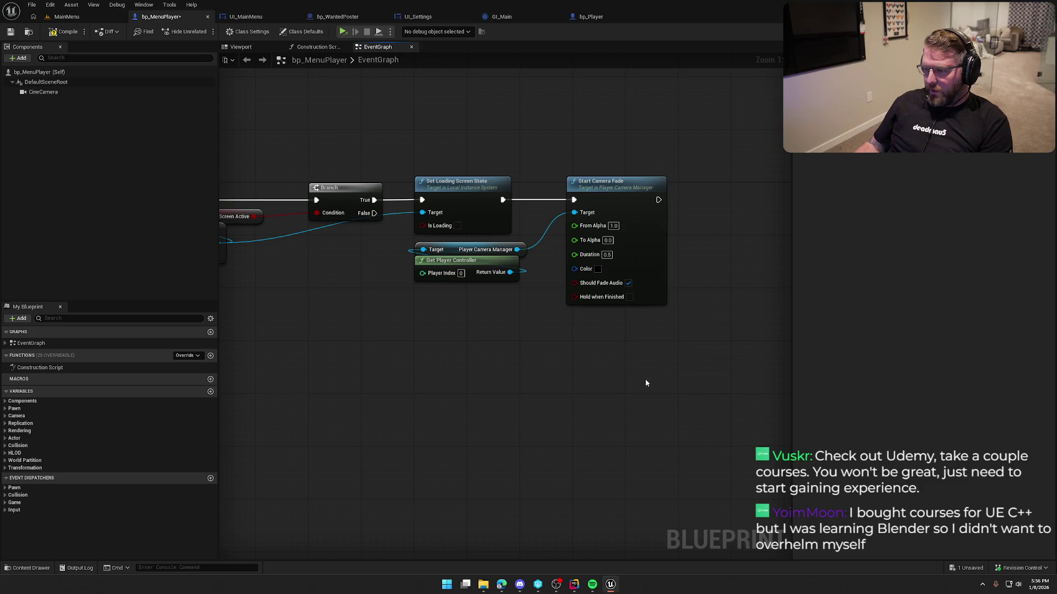
Tidy the controller and camera manager nodes beneath Start Camera Fade and save the blueprint
mouse_move(526, 337)
mouse_down()
mouse_move(435, 253)
mouse_move(605, 340)
mouse_up()
mouse_move(660, 393)
mouse_down()
mouse_move(564, 175)
mouse_move(578, 193)
mouse_move(563, 193)
mouse_up()
click(376, 136)
drag(377, 136, 467, 153)
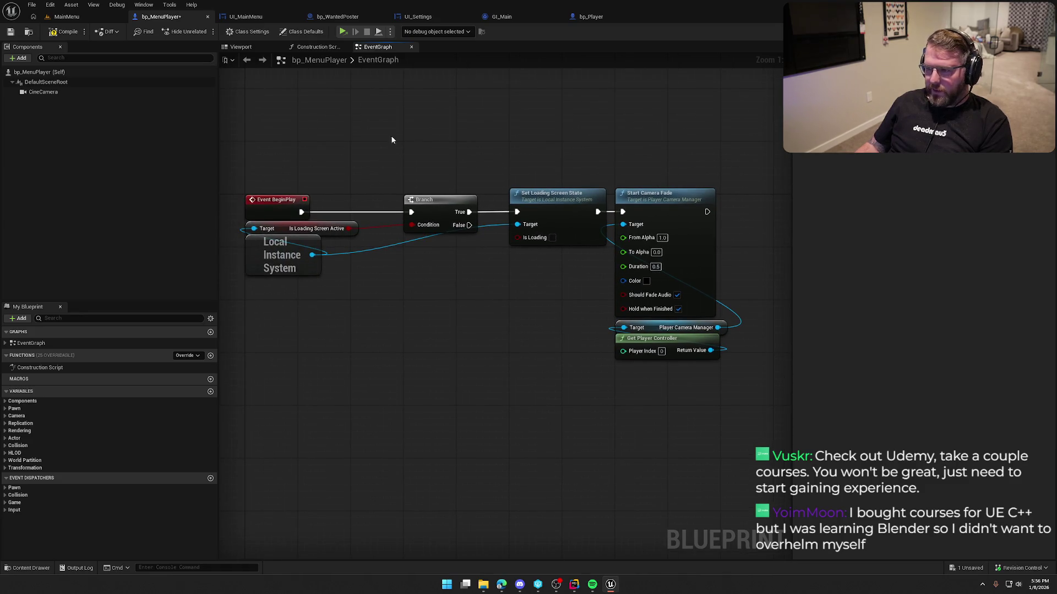
key(ctrl+s)
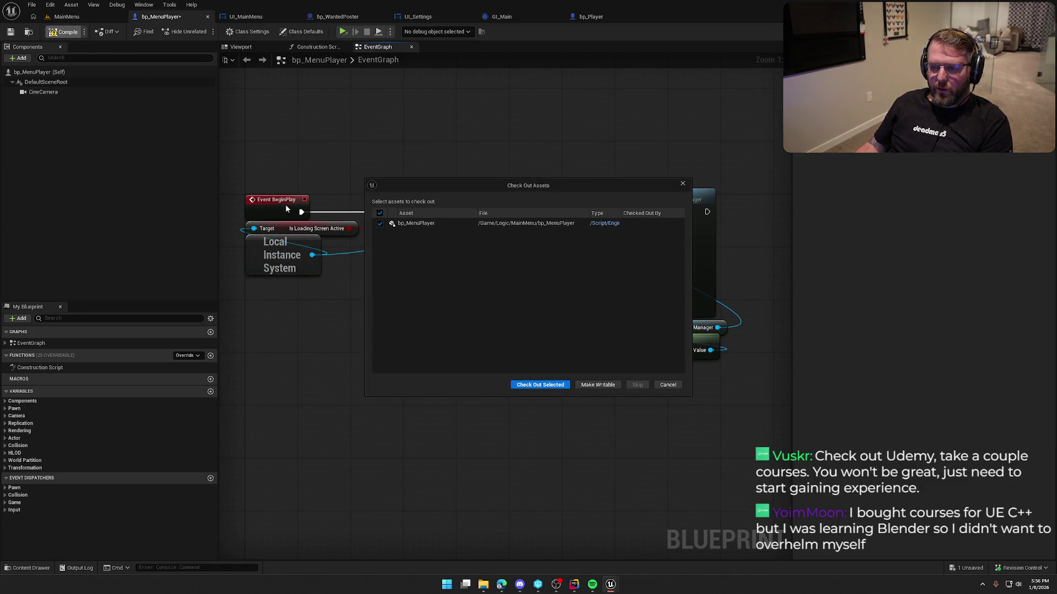
Check out bp_MenuPlayer to complete the save, then return to the MainMenu level
click(511, 382)
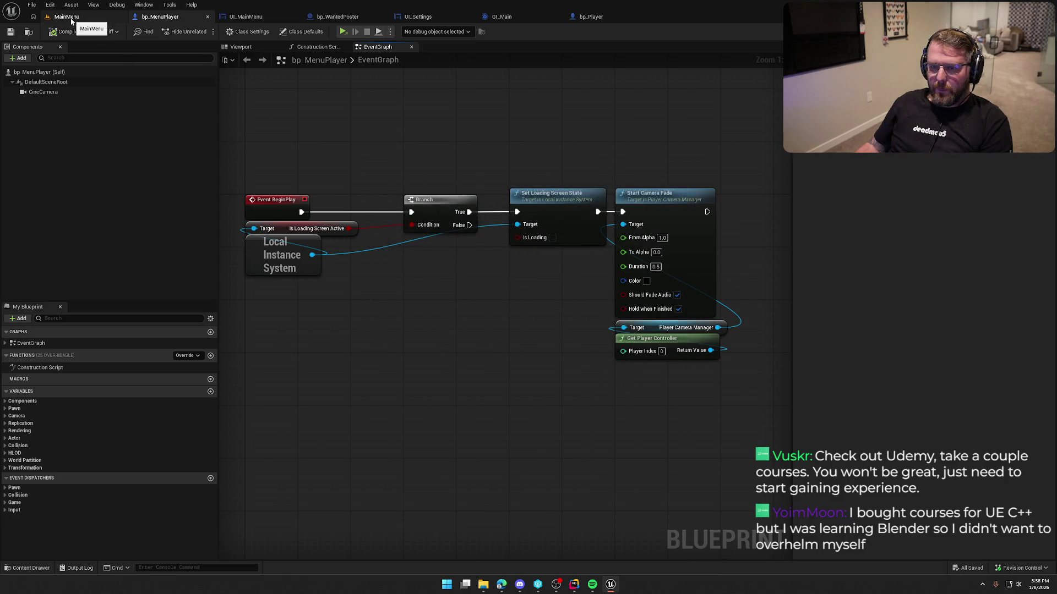
click(68, 17)
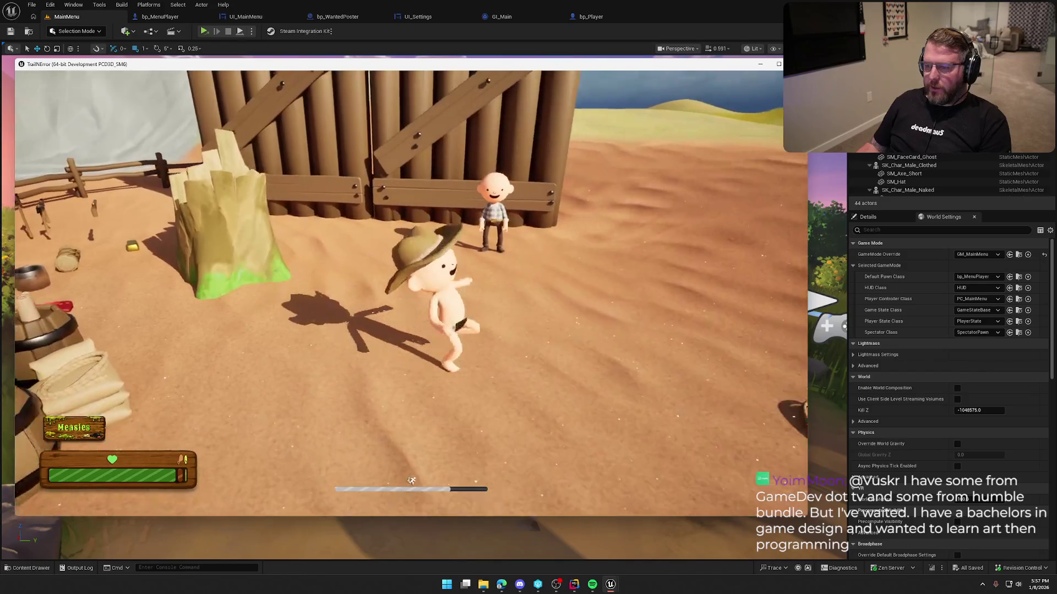
In the running game, exit to the main menu and host a new game
key(Escape)
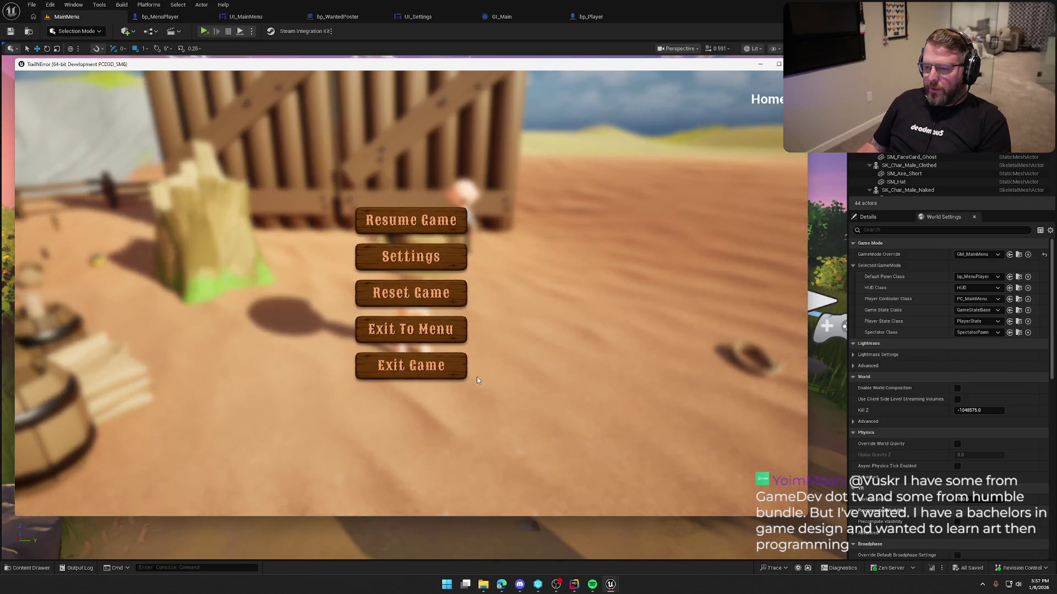
click(421, 334)
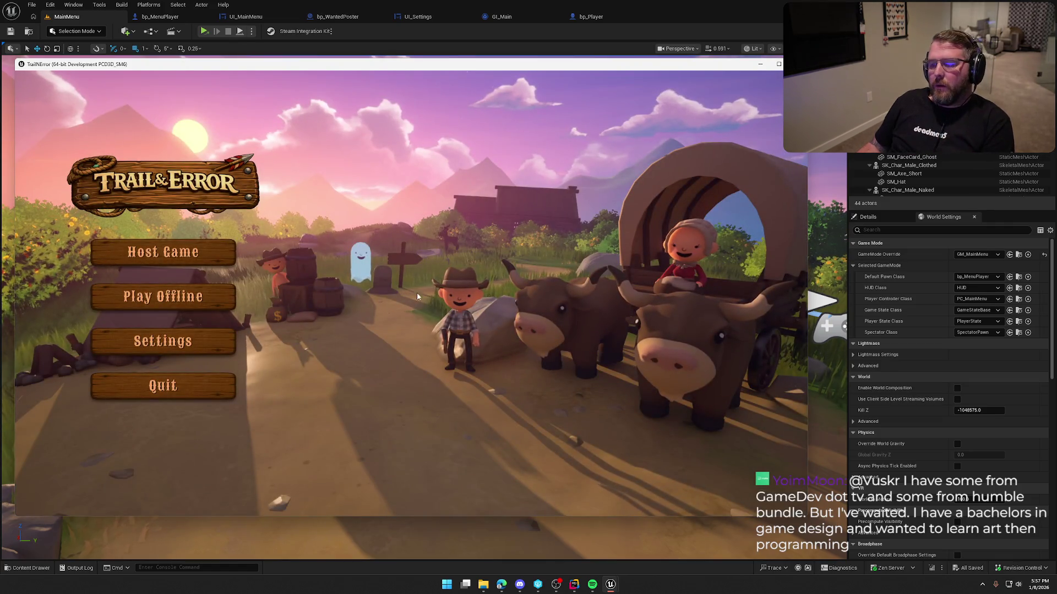
click(163, 252)
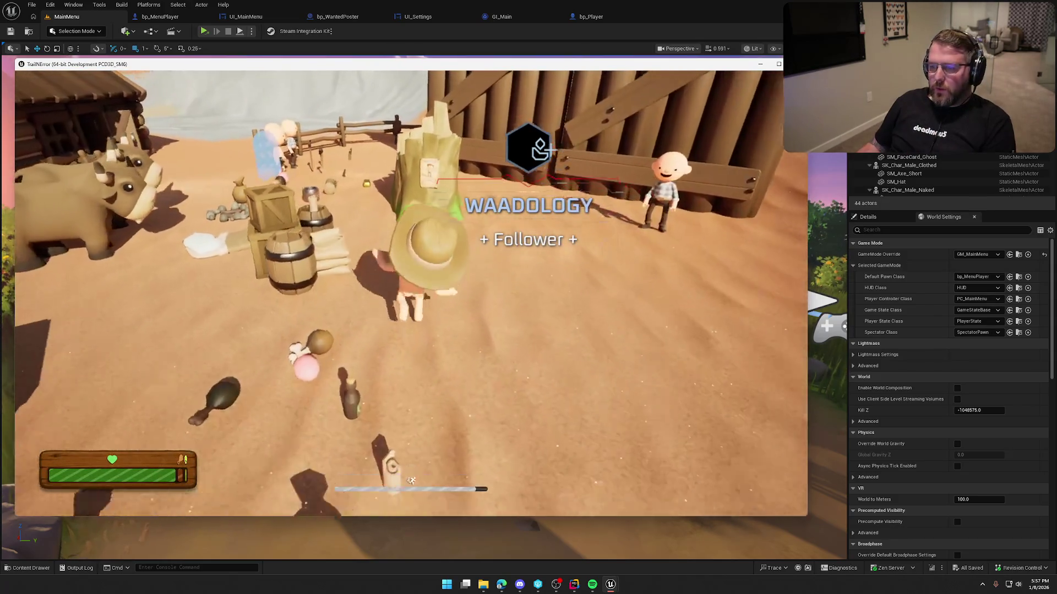
Open and close the Steam invite list via the I key and pause menu, then exit to menu
key(i)
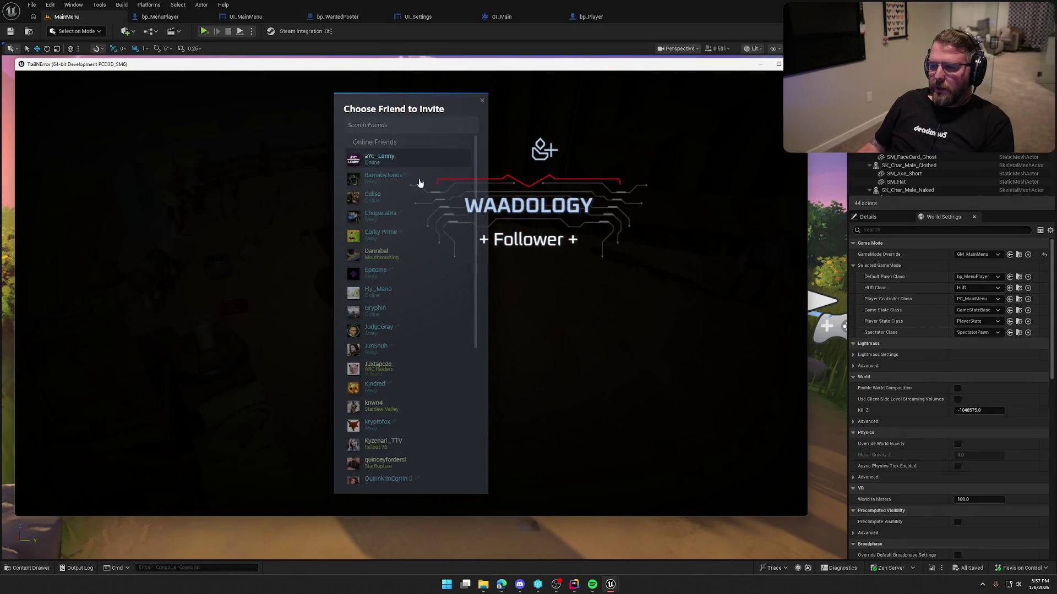
click(420, 195)
key(s)
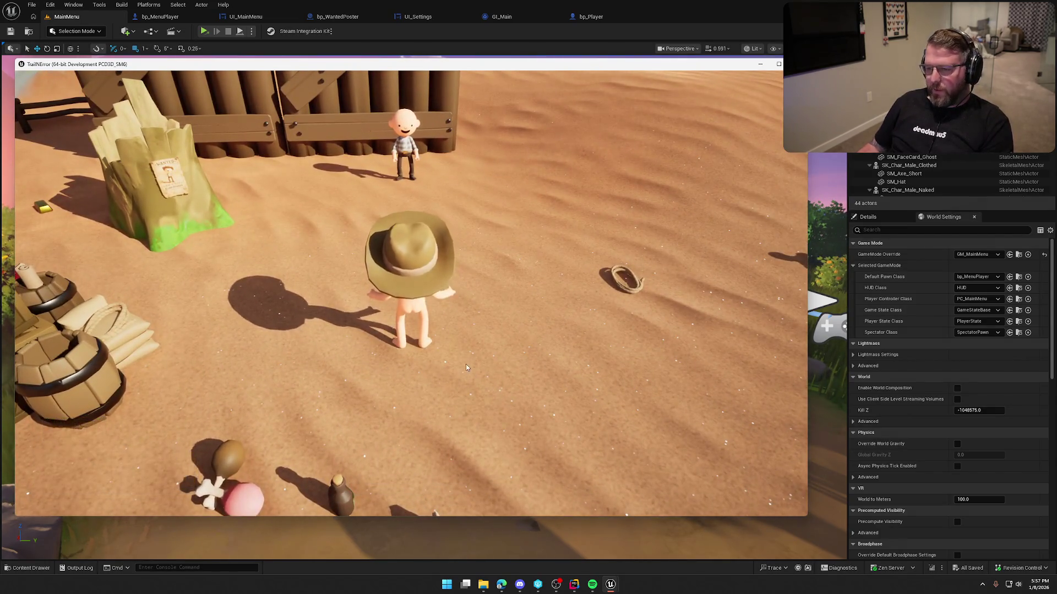
key(Escape)
click(410, 274)
click(513, 295)
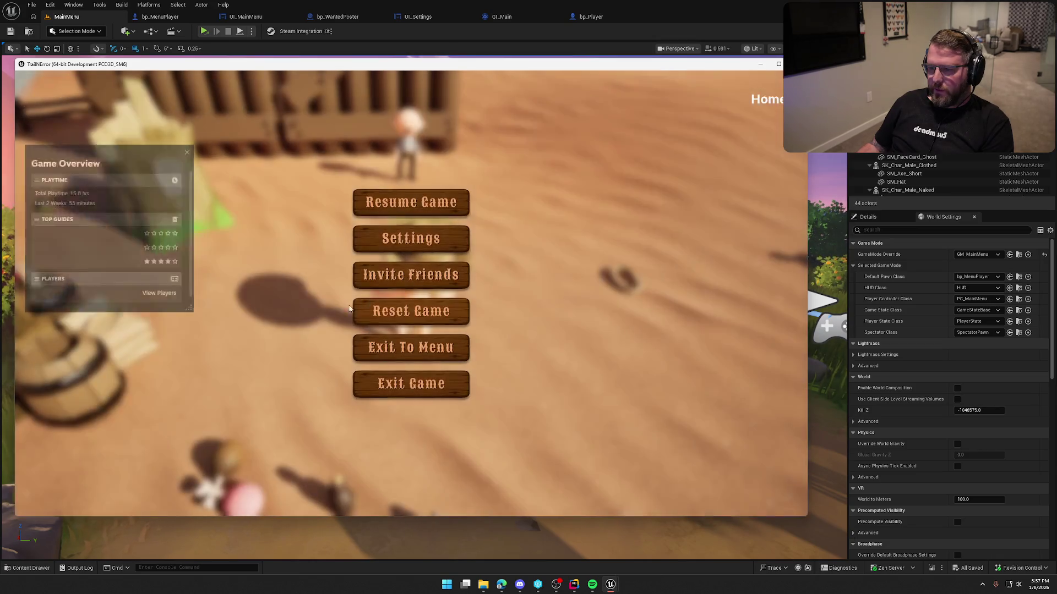
click(414, 347)
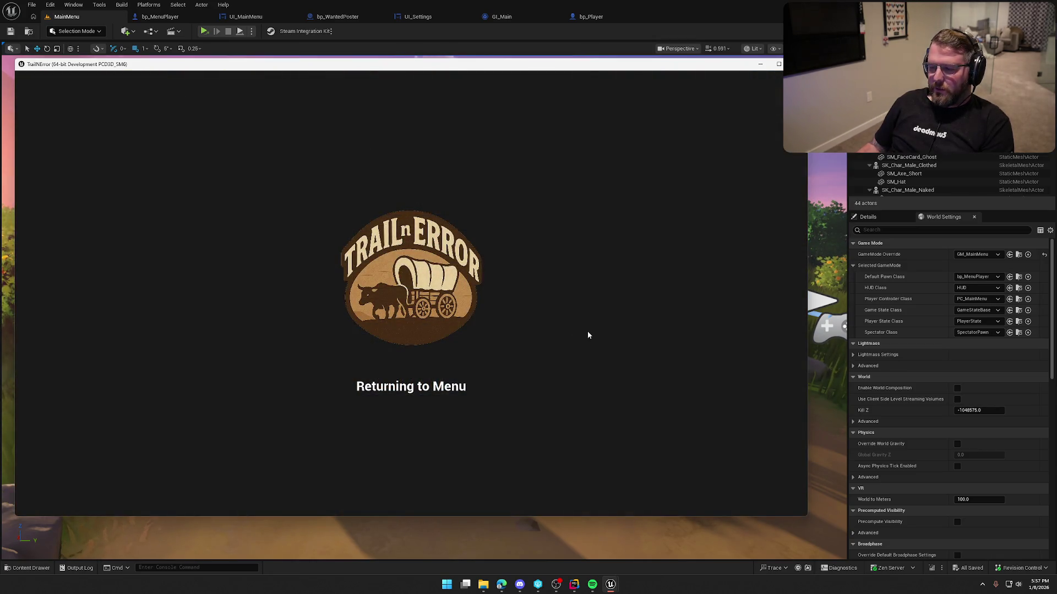
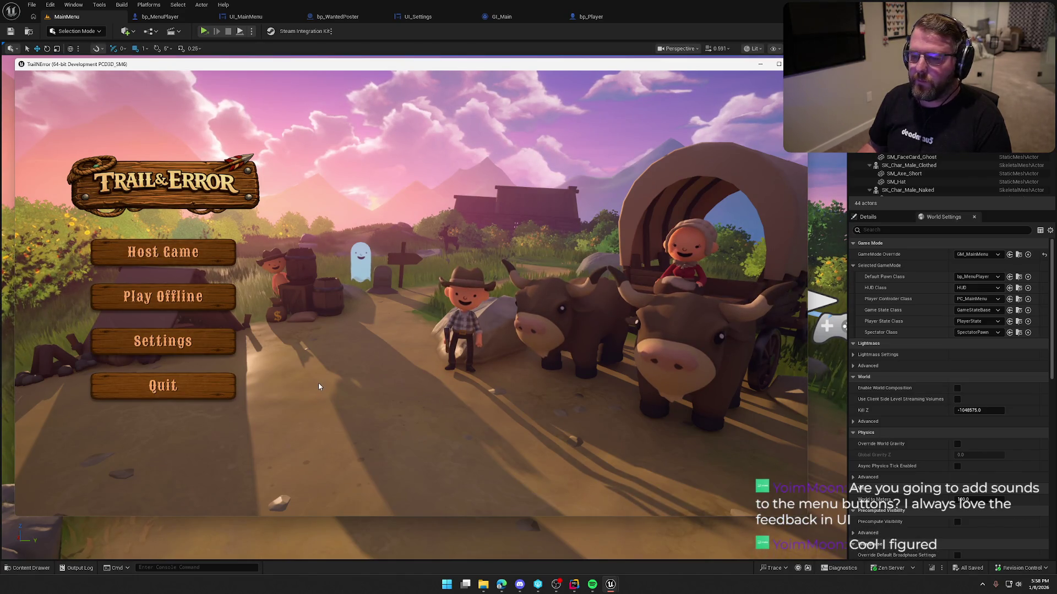
Stop the play session and set UI_MainMenu's first Open Level node to TrailMap
key(Escape)
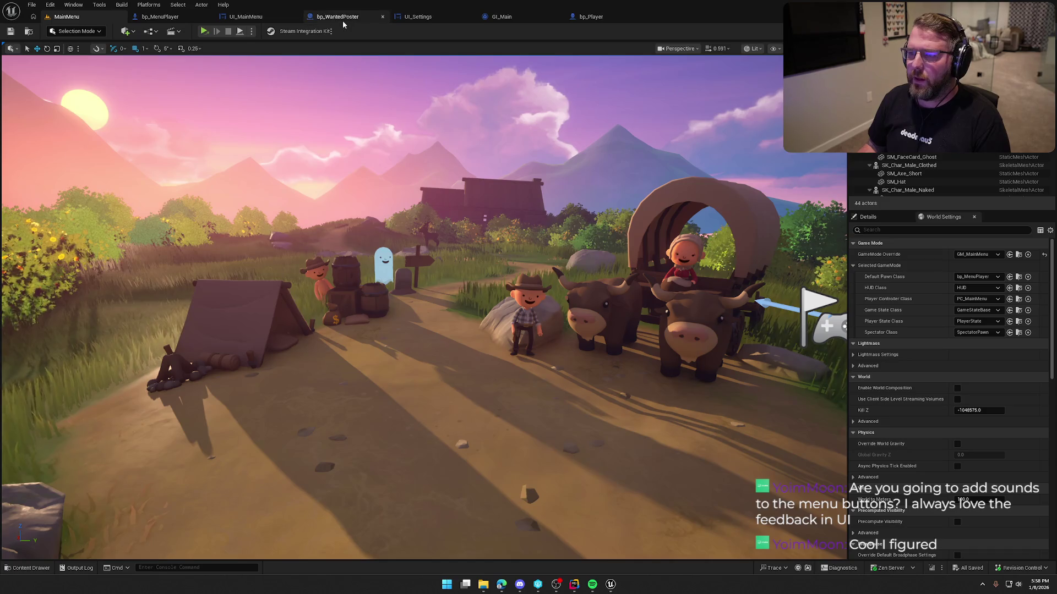
click(246, 17)
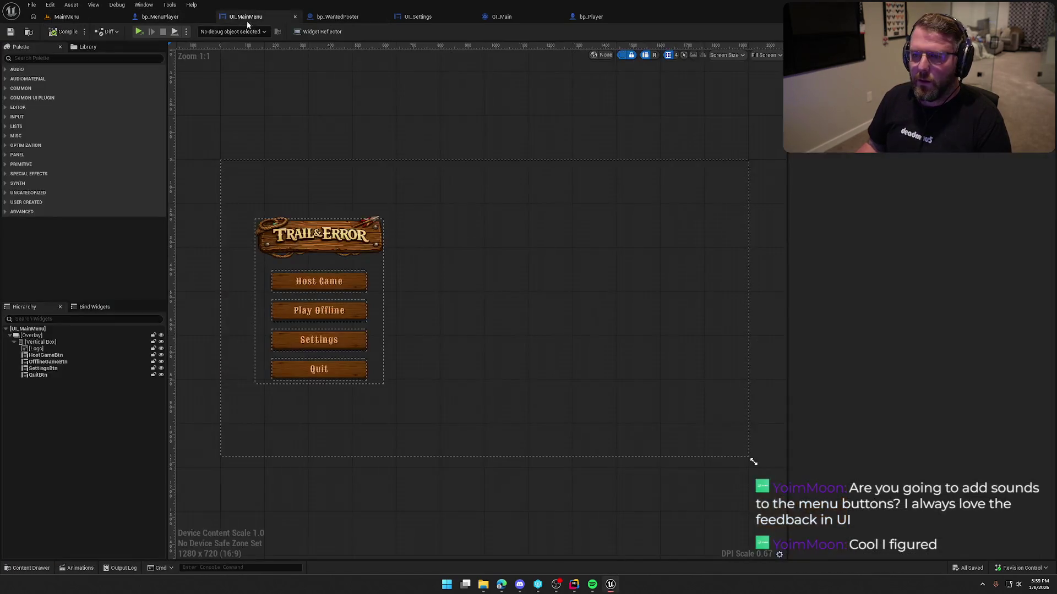
click(319, 281)
scroll(889, 366, down, 5)
scroll(890, 369, down, 1)
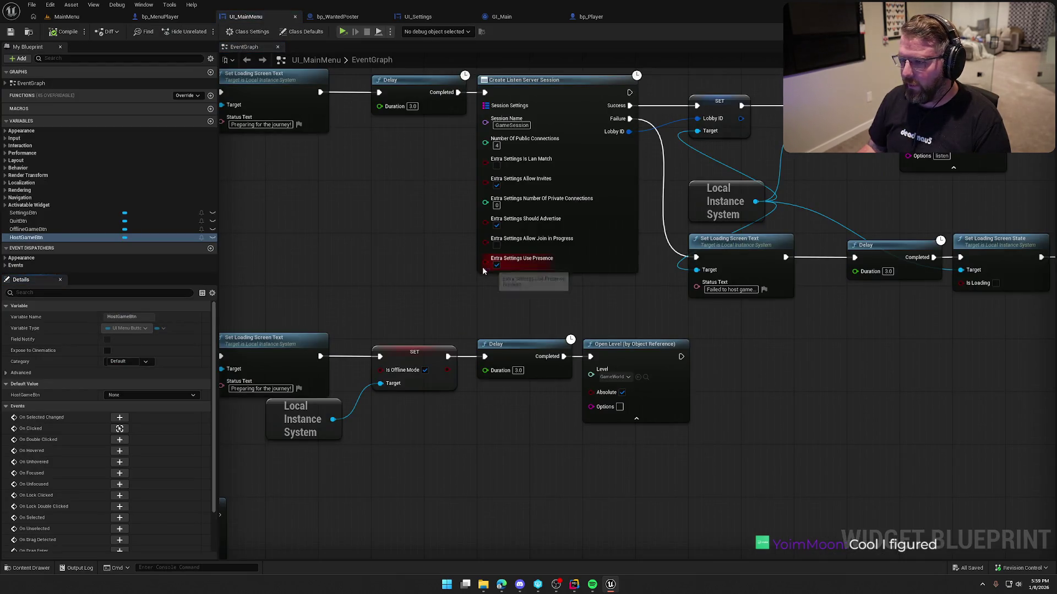
mouse_move(482, 266)
mouse_down()
mouse_move(547, 178)
mouse_move(352, 175)
mouse_up()
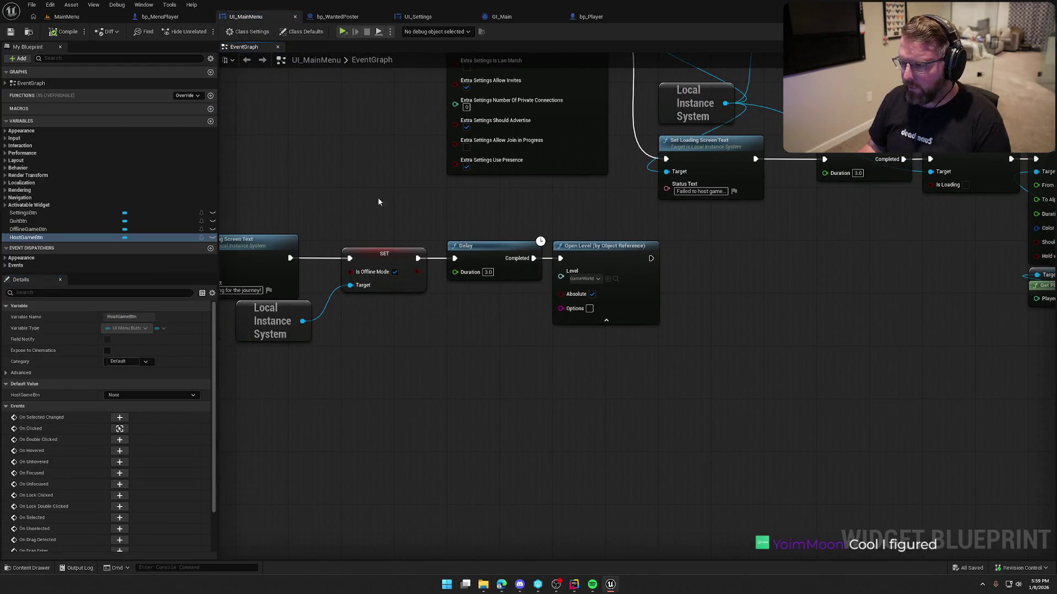
click(589, 283)
text(trai)
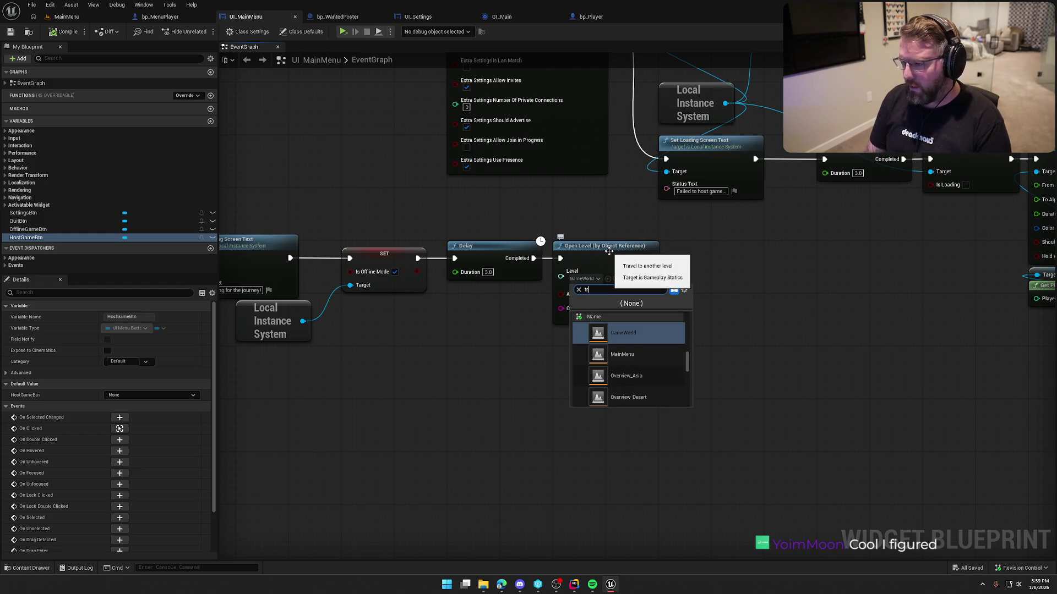
click(630, 330)
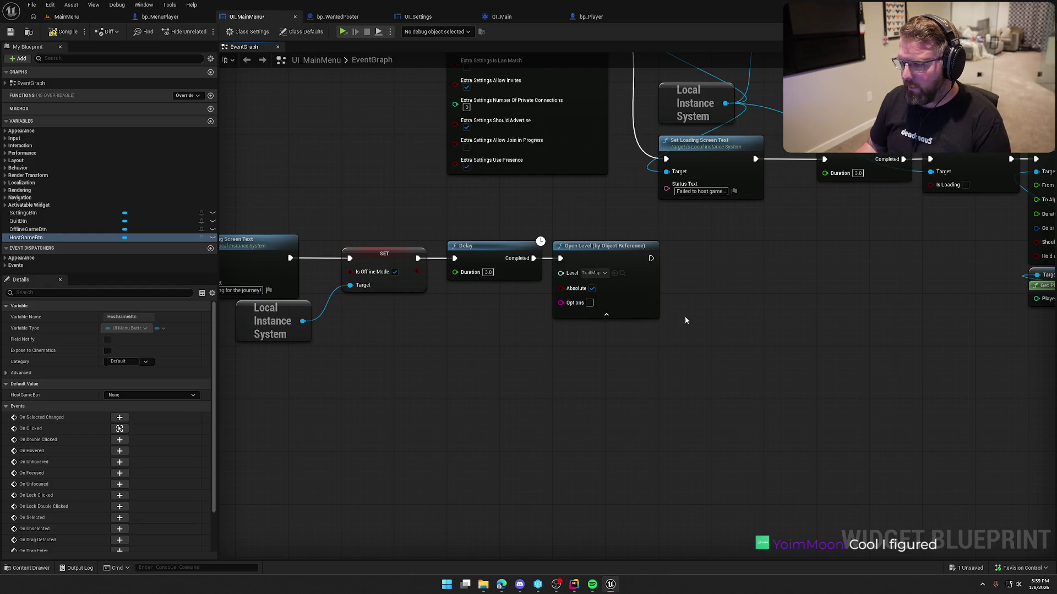
Set the host game's Open Level node to TrailMap as well
drag(797, 295, 570, 554)
click(685, 286)
text(trail)
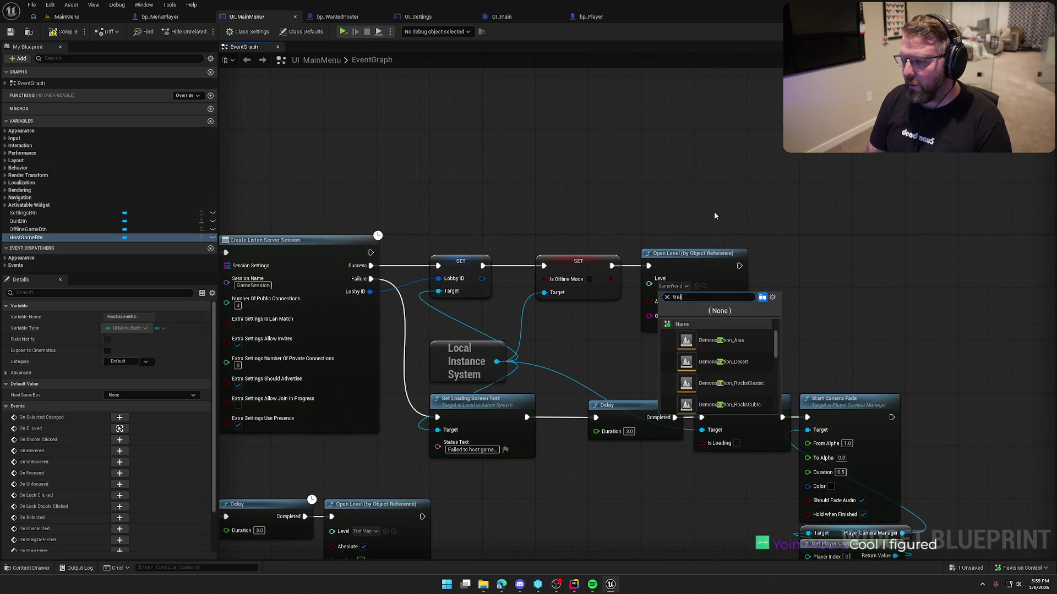
click(717, 343)
Review the offline and quit click events, save UI_MainMenu, and return to the MainMenu level
drag(796, 312, 798, 212)
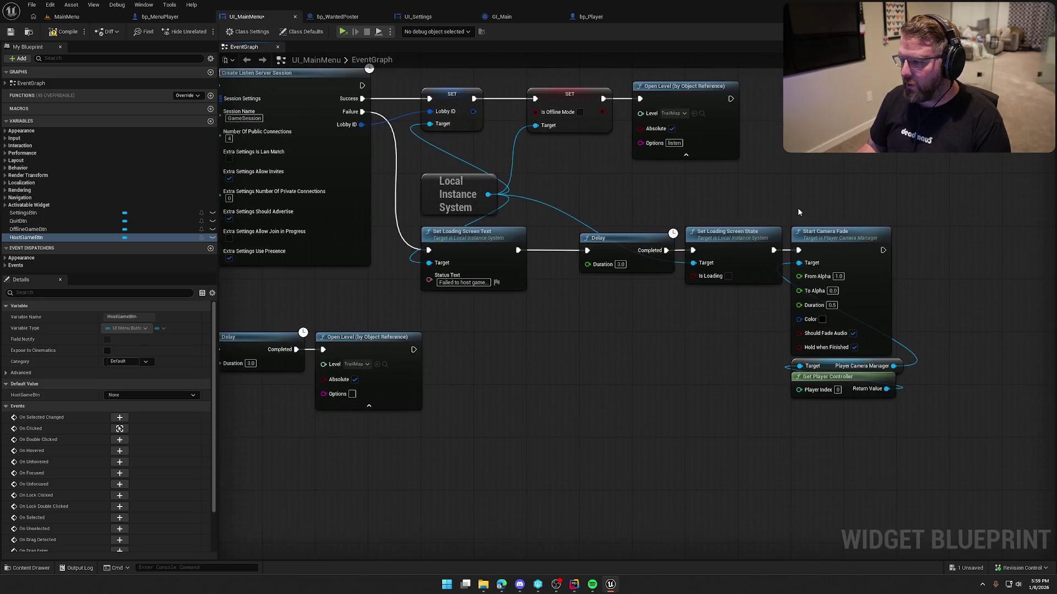
mouse_move(621, 386)
mouse_down()
mouse_move(783, 333)
mouse_move(684, 425)
mouse_move(818, 391)
mouse_move(744, 456)
mouse_move(472, 260)
mouse_up()
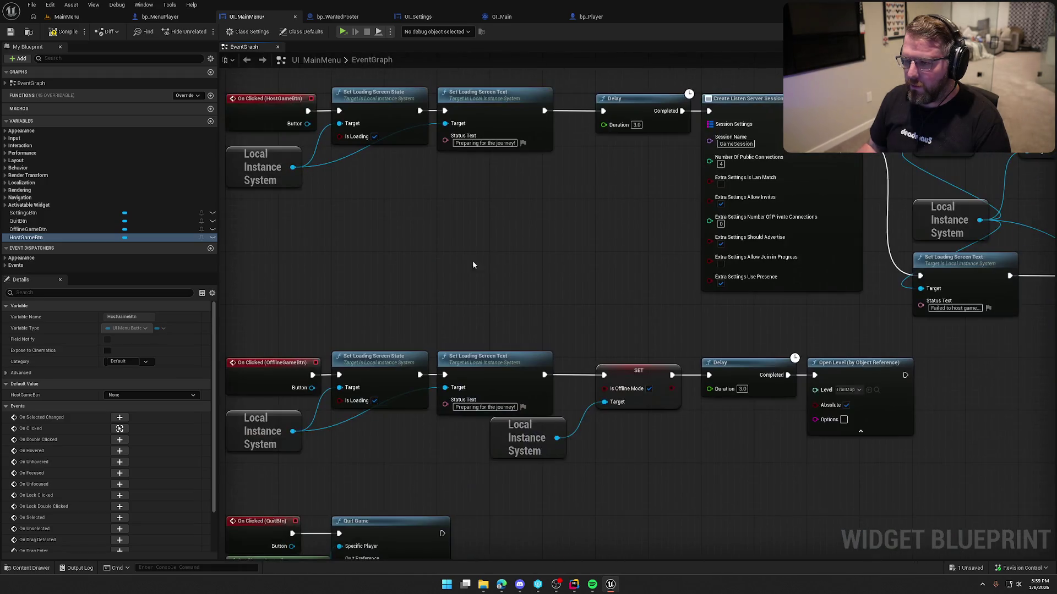
key(ctrl+s)
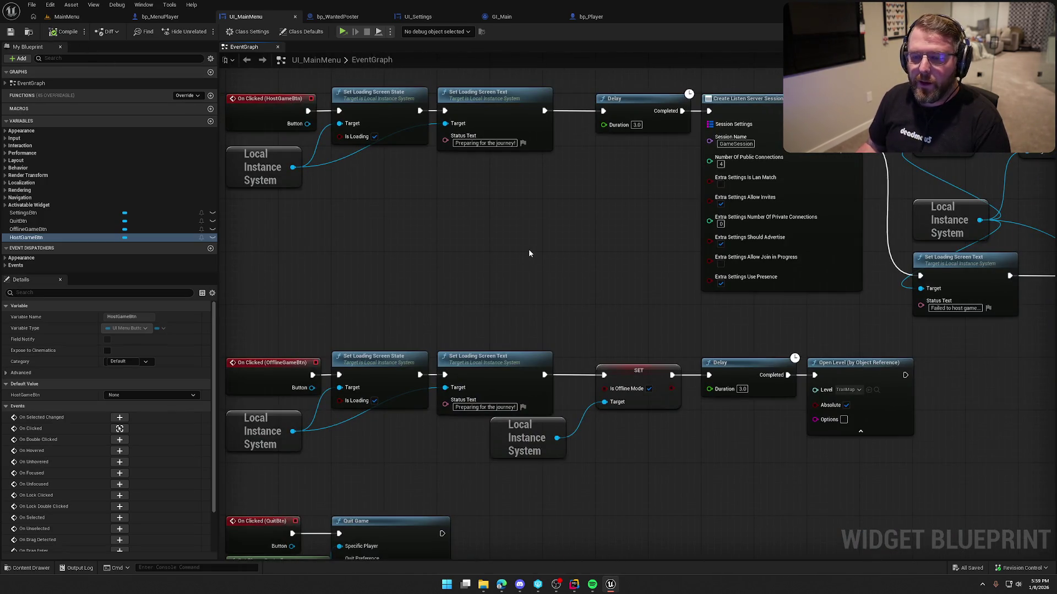
scroll(491, 231, down, 3)
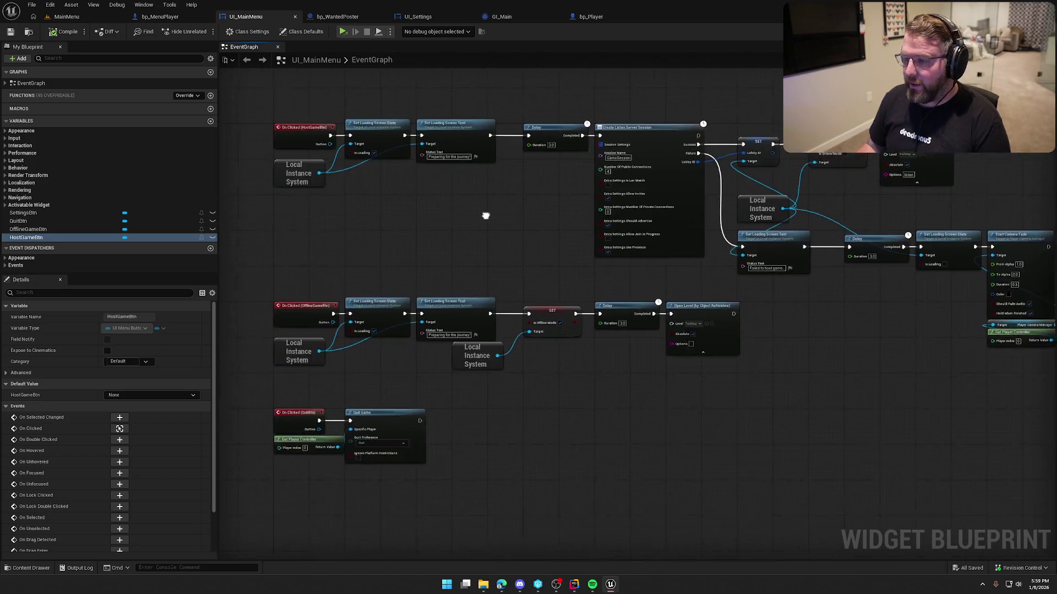
click(66, 17)
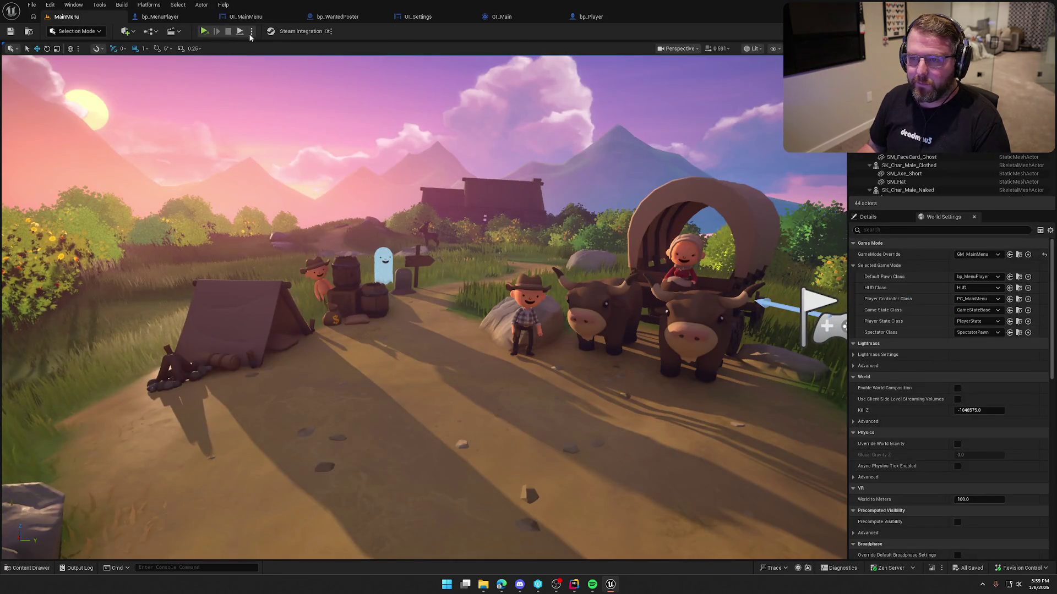
Start play-in-editor from MainMenu and run the character across the plain toward the cliffs
key(alt+p)
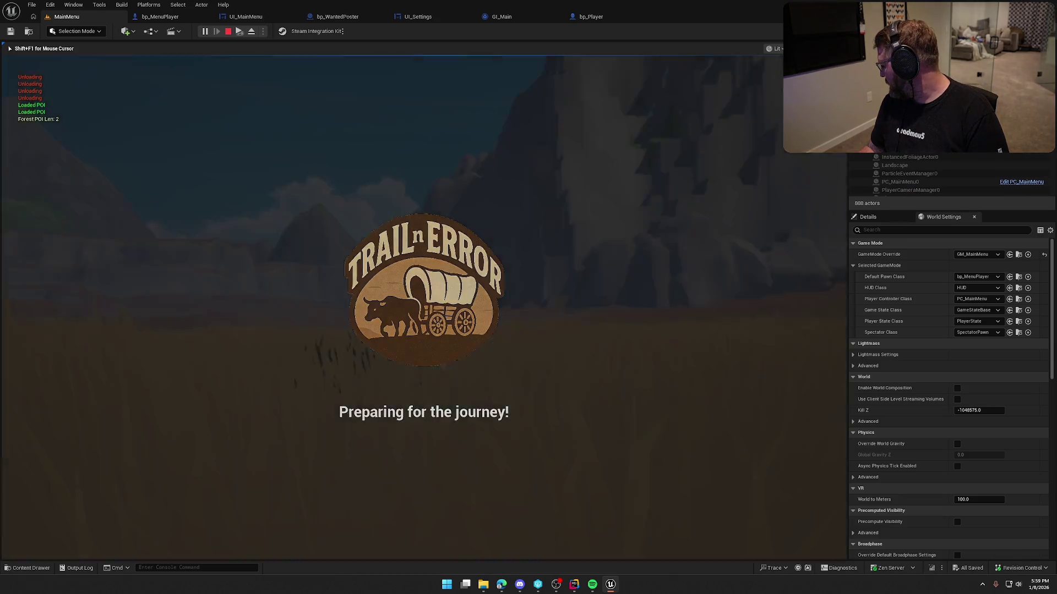
key(shift+w)
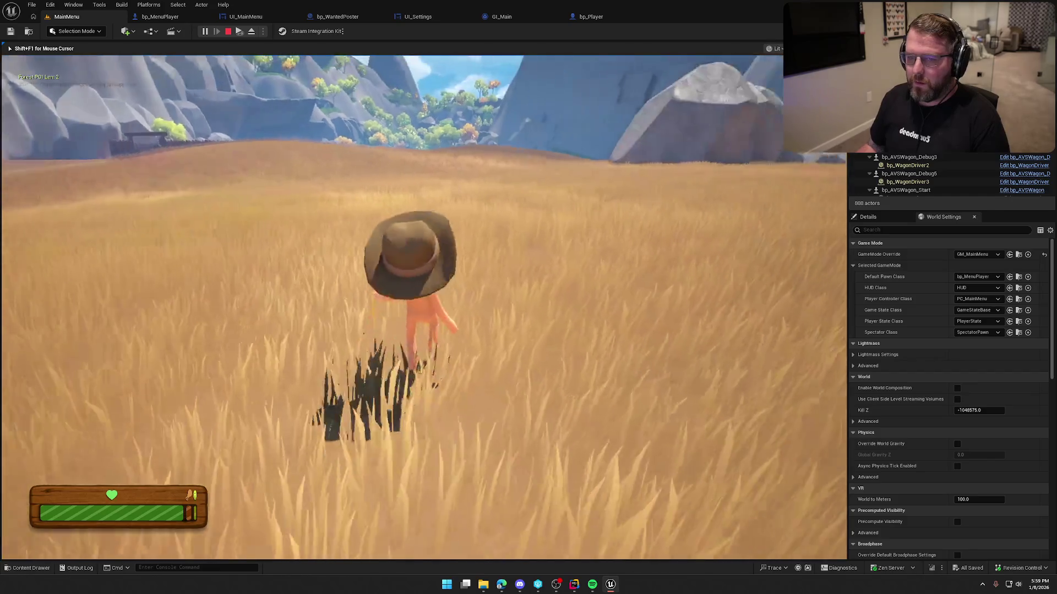
key(d)
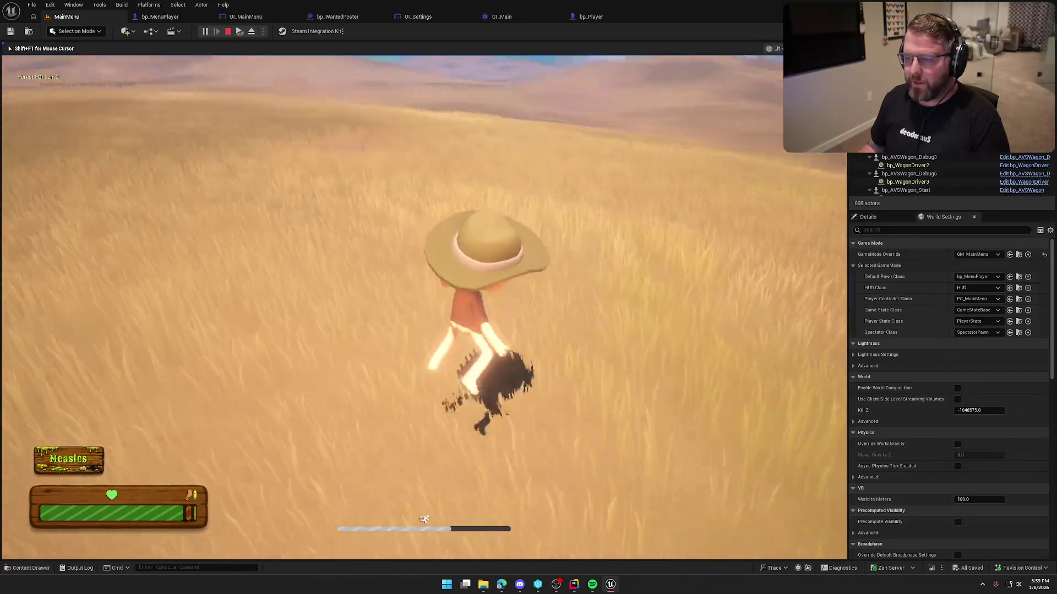
key(w)
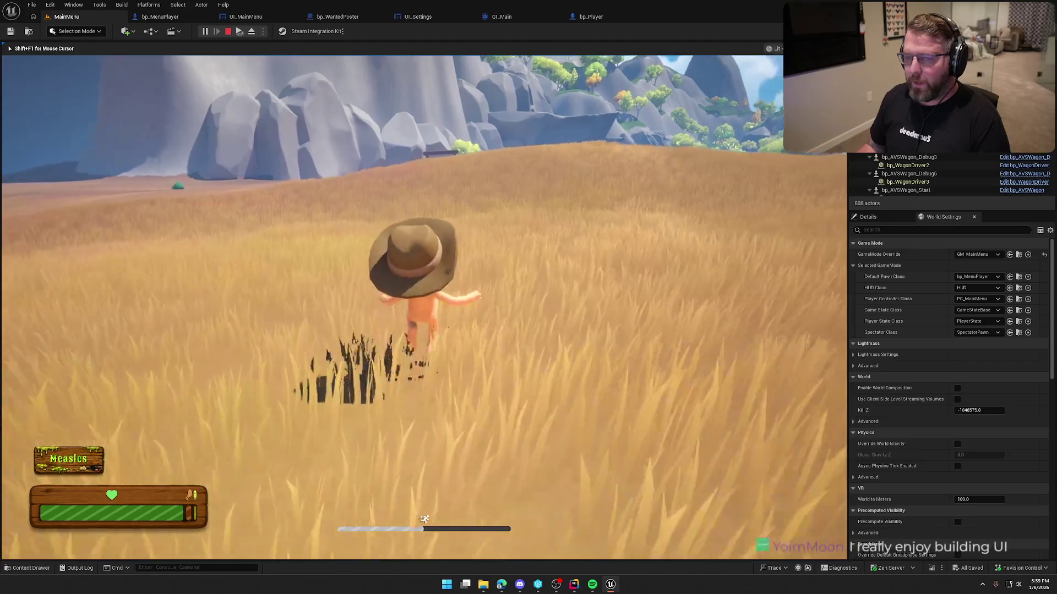
key(w)
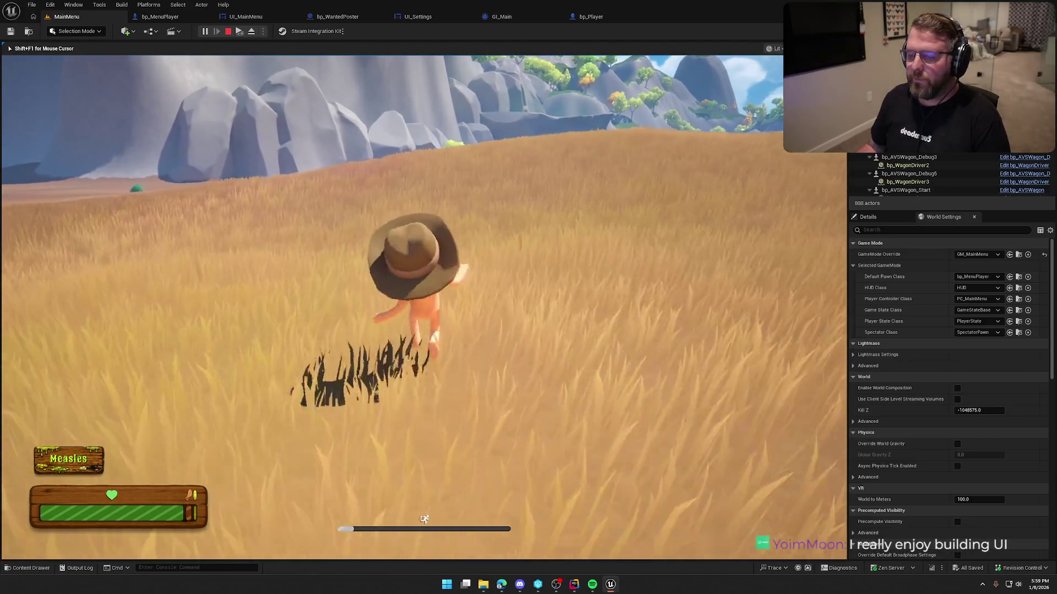
key(w)
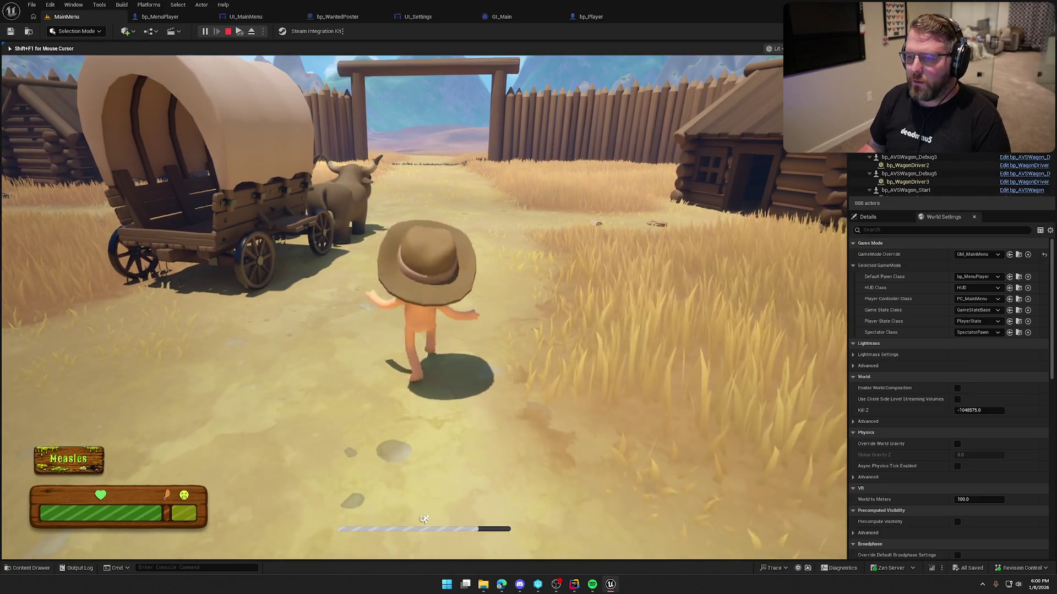
Walk the character to the wagon, climb onto it, and jump back off
key(a)
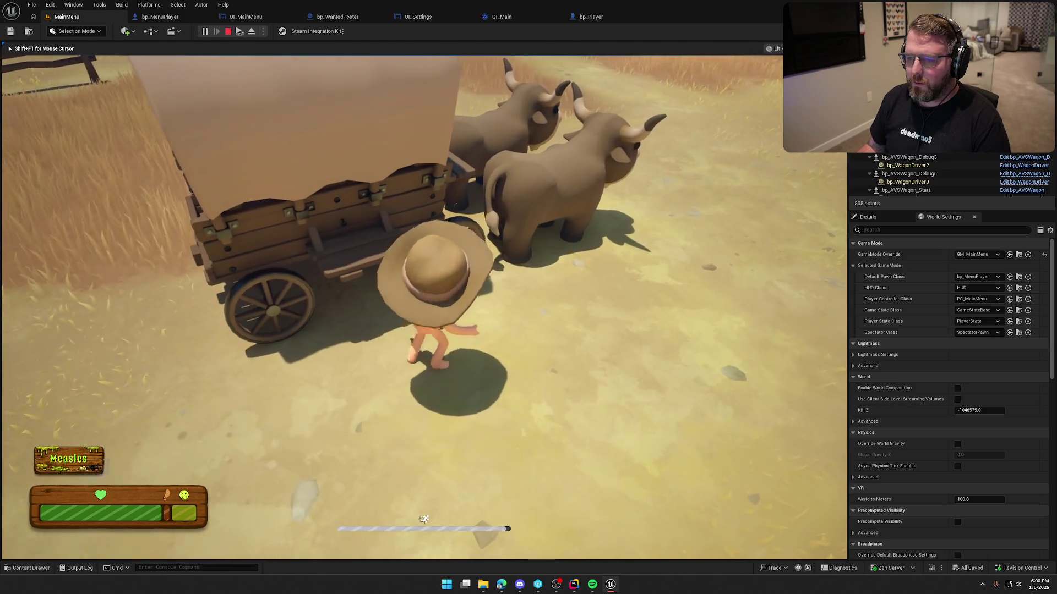
key(w)
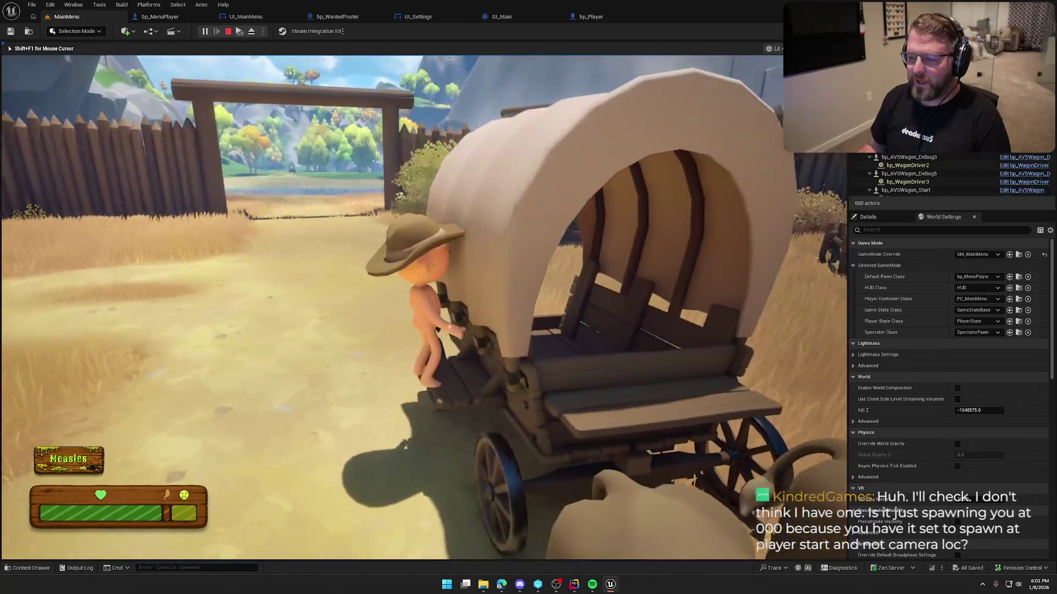
key(a)
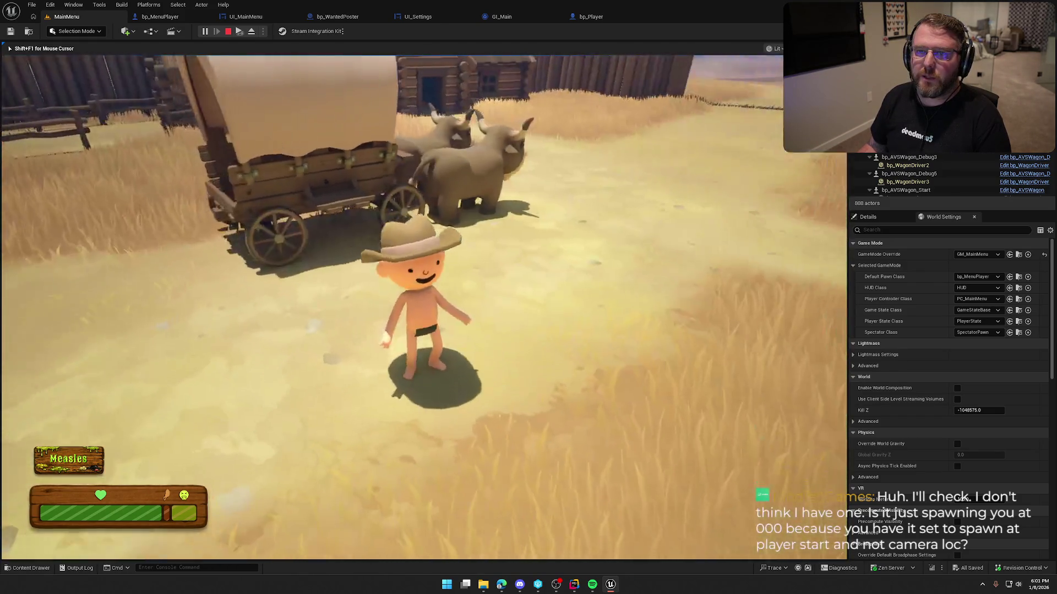
Stop the play session and open the Content Drawer at Logic/Player
key(w)
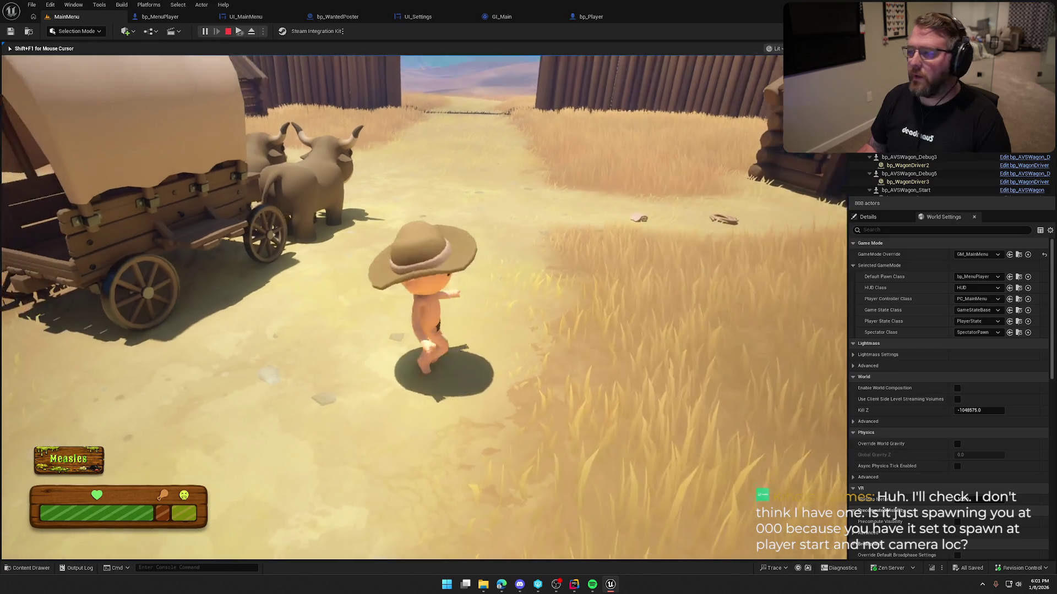
key(Escape)
key(ctrl+space)
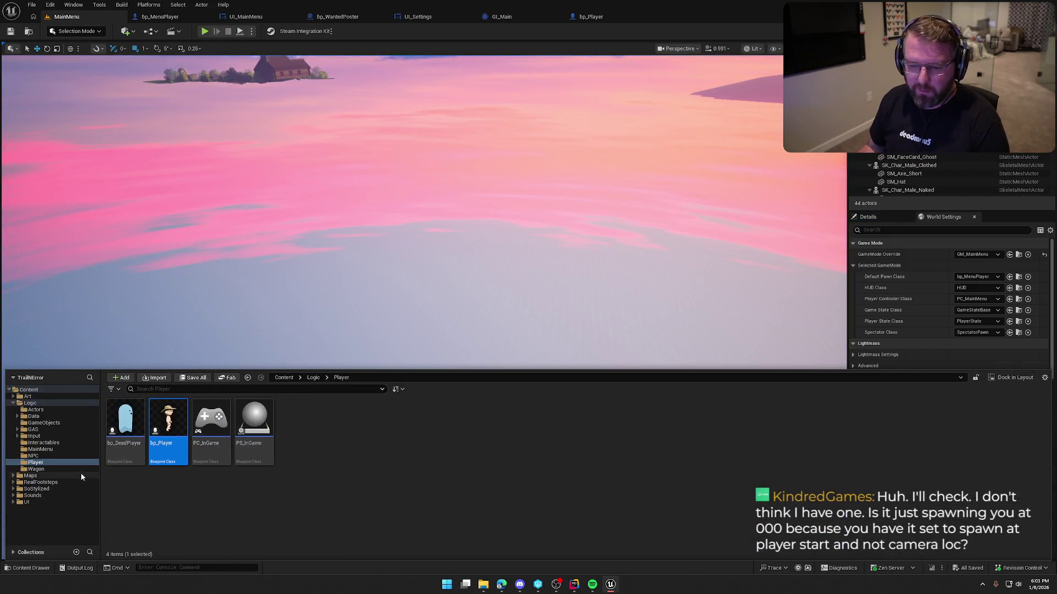
Load the TrailMap level from the Content Drawer's Maps folder
click(81, 476)
click(253, 429)
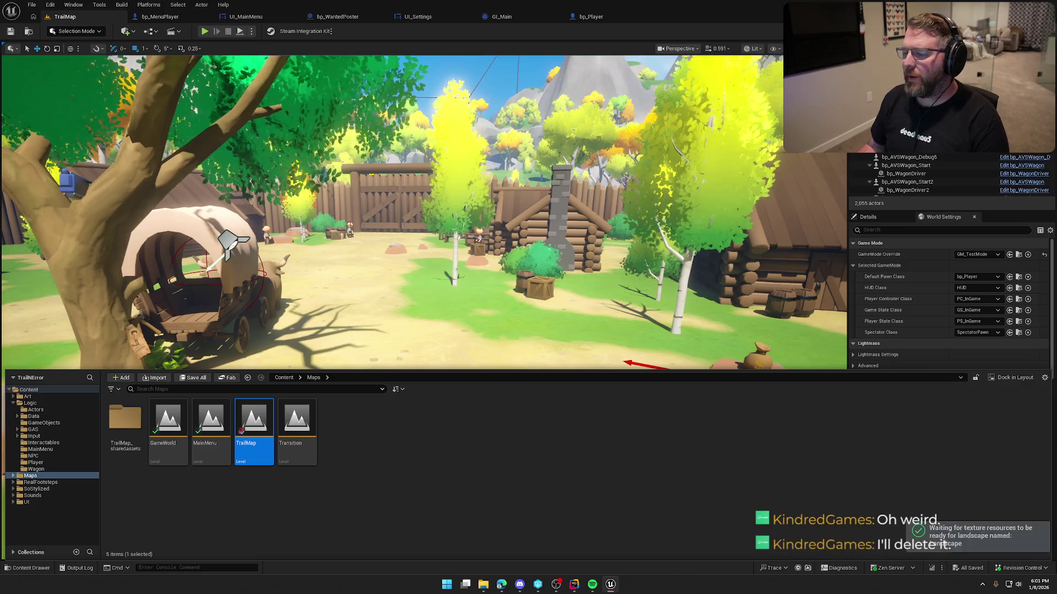
Close the Content Drawer, clear the Outliner search, and fly the camera through the village toward the gate
key(ctrl+space)
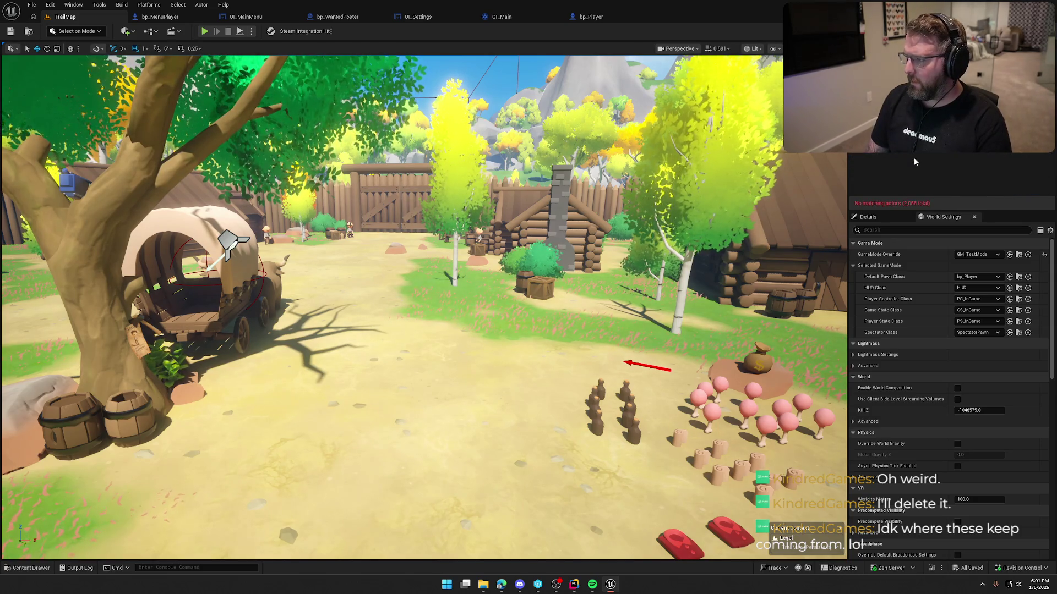
key(BackSpace)
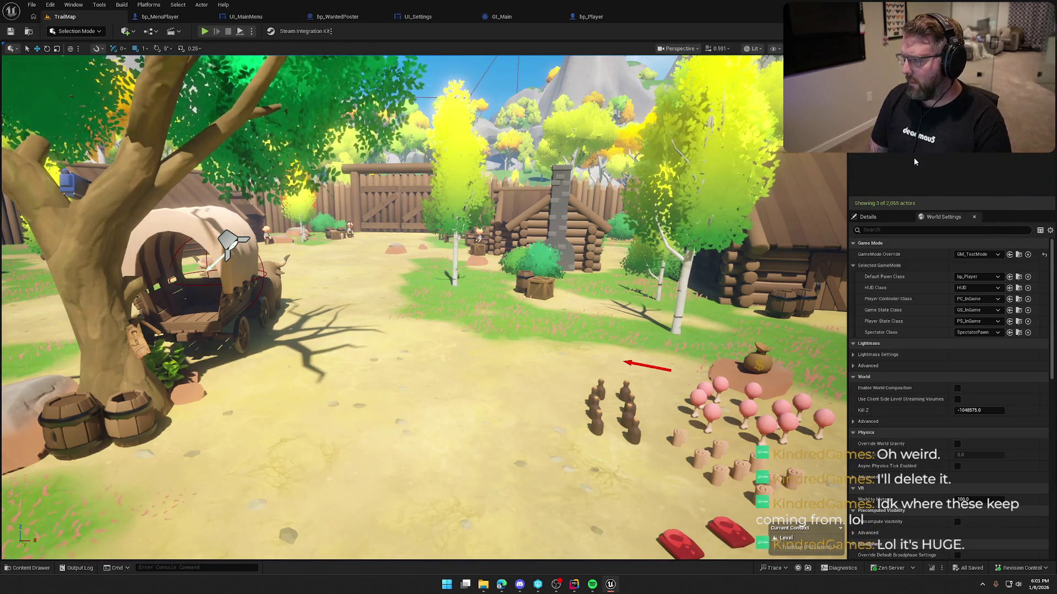
key(BackSpace)
mouse_move(735, 148)
mouse_down()
mouse_move(735, 137)
mouse_move(735, 165)
mouse_move(735, 124)
mouse_move(735, 168)
mouse_move(782, 163)
mouse_move(759, 170)
mouse_move(760, 156)
mouse_up()
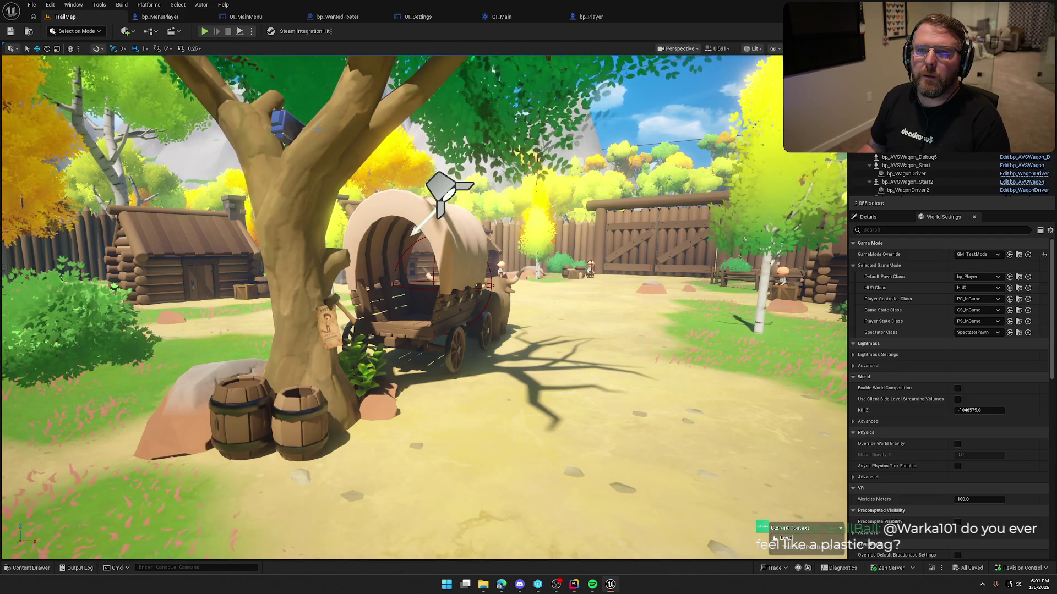
drag(417, 144, 420, 150)
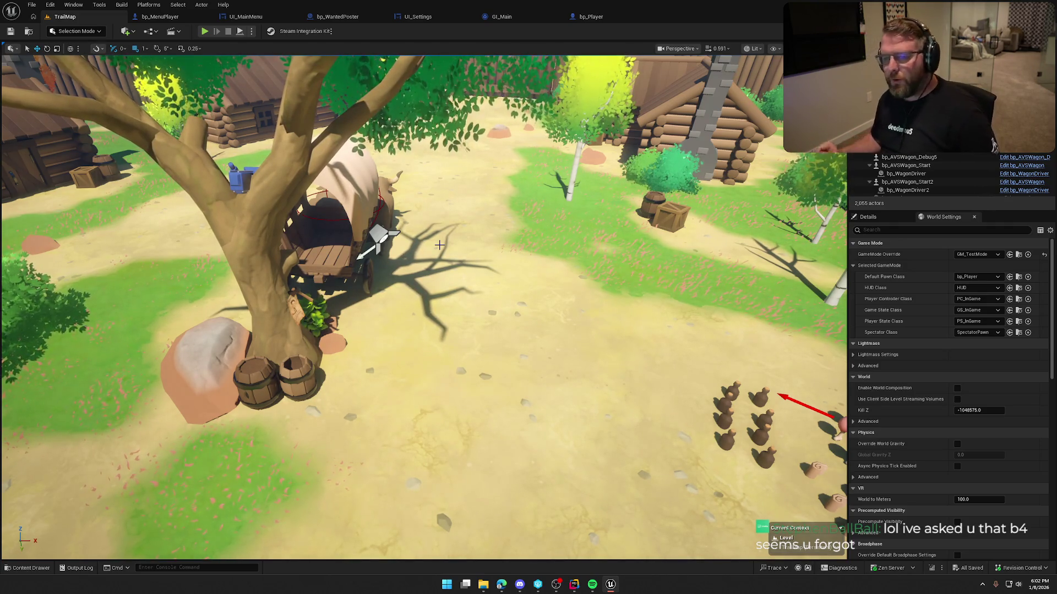
scroll(462, 279, down, 10)
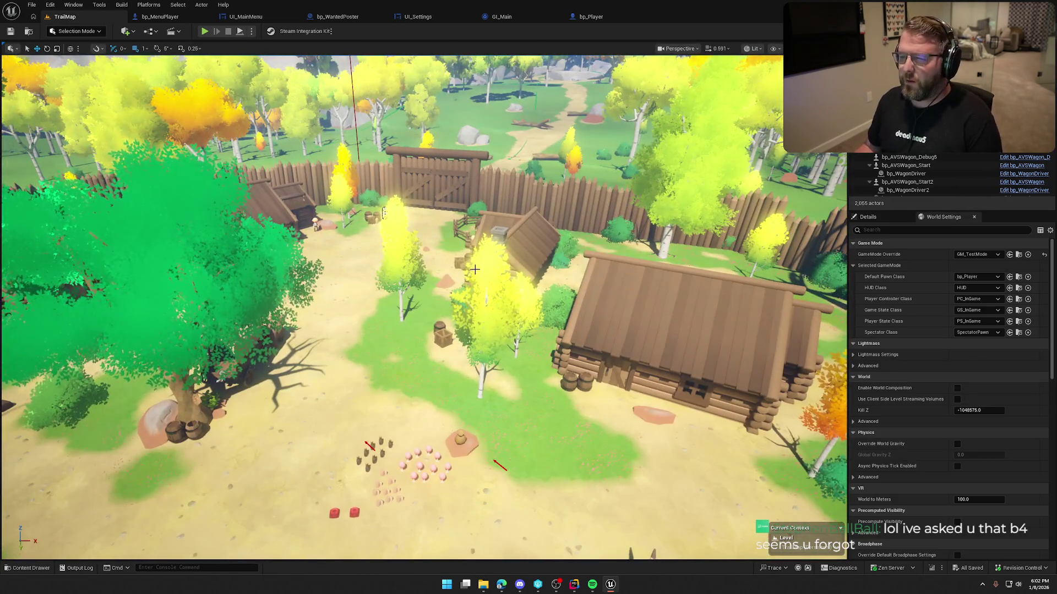
mouse_move(463, 280)
mouse_down()
mouse_move(460, 242)
mouse_move(475, 269)
mouse_up()
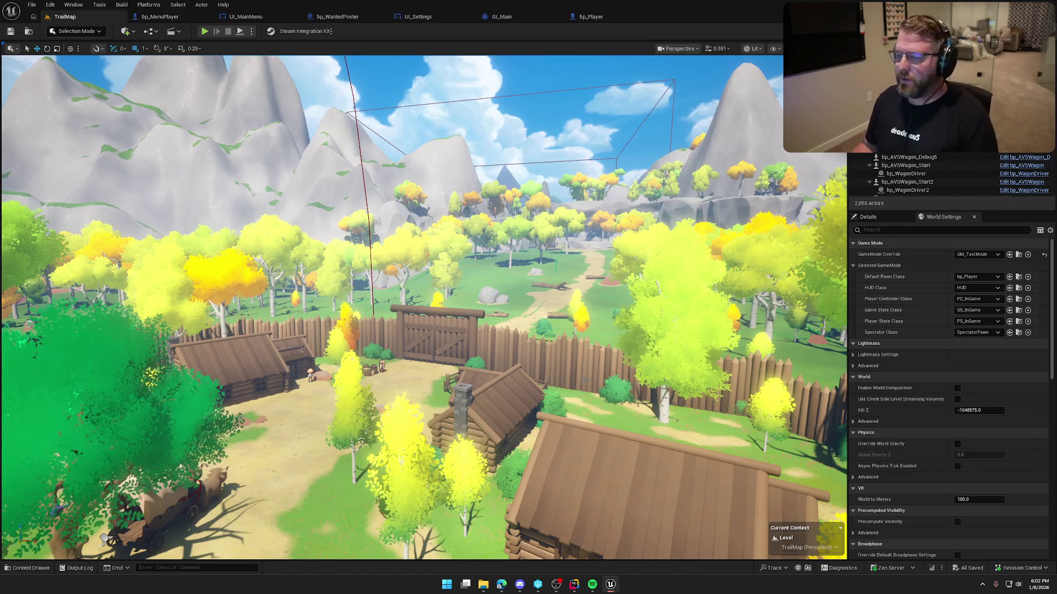
mouse_move(424, 308)
mouse_down()
mouse_move(424, 242)
mouse_move(539, 242)
mouse_move(424, 243)
mouse_up()
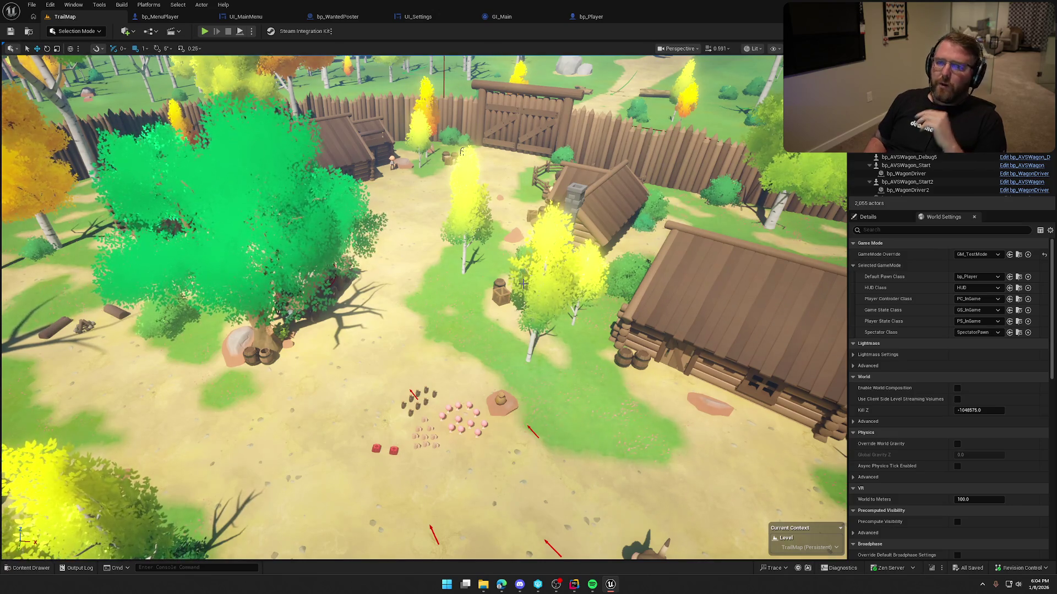
Fly around the village, select the music actor, and open its bp_GameMusic Blueprint with Ctrl+E
scroll(553, 293, down, 5)
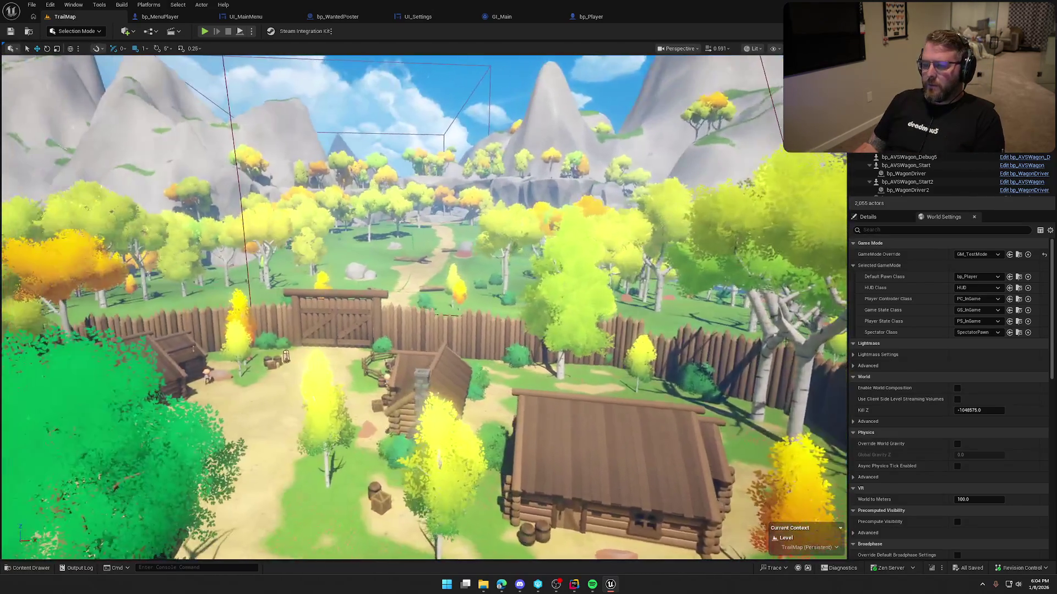
scroll(553, 293, up, 3)
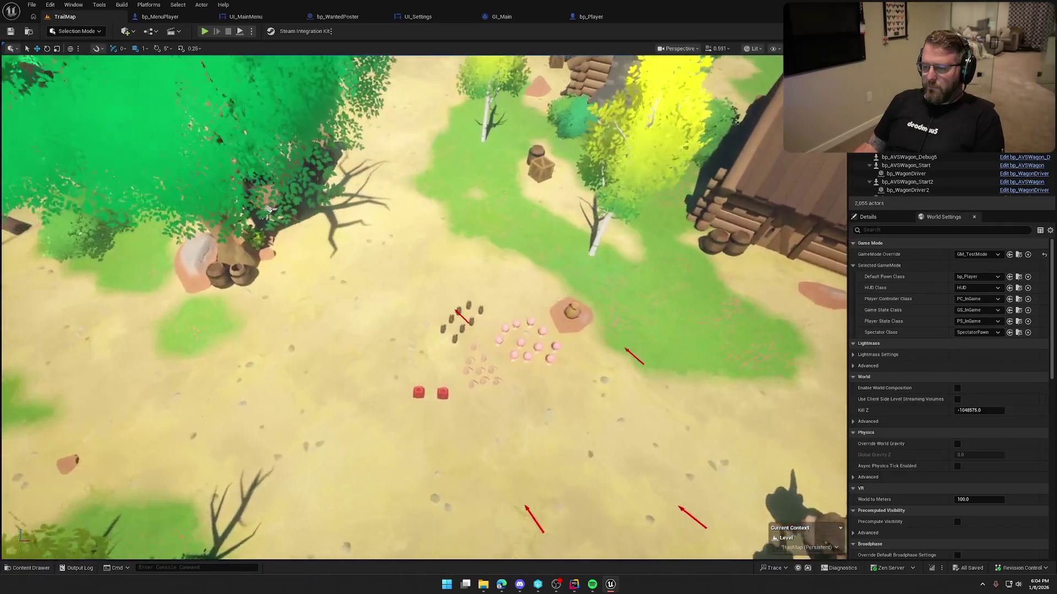
scroll(555, 293, down, 3)
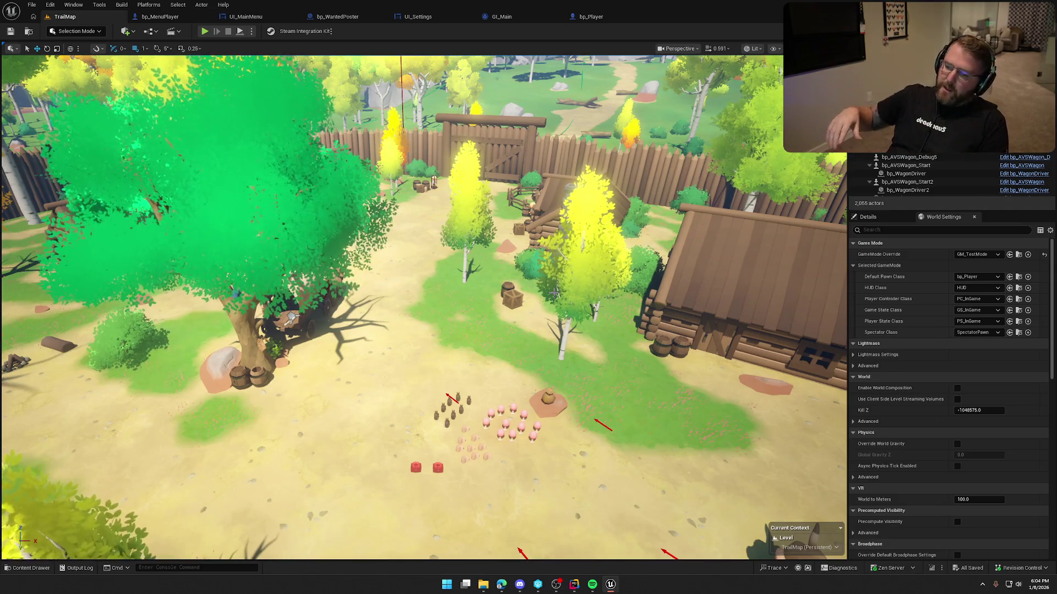
mouse_move(554, 293)
mouse_down()
mouse_move(496, 308)
mouse_move(474, 298)
mouse_up()
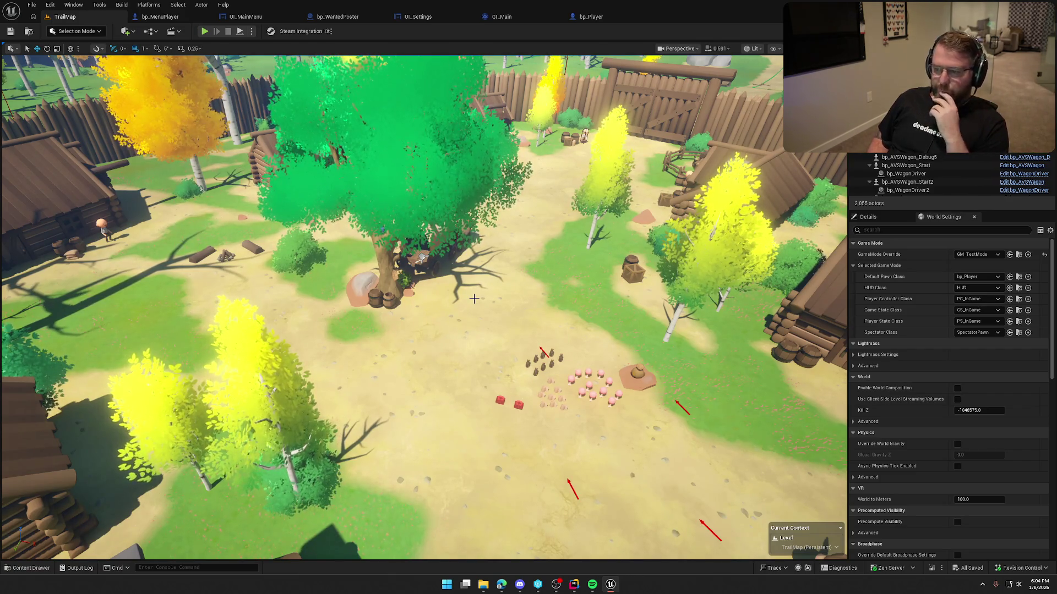
mouse_move(474, 298)
mouse_down()
mouse_move(454, 281)
mouse_move(842, 318)
mouse_up()
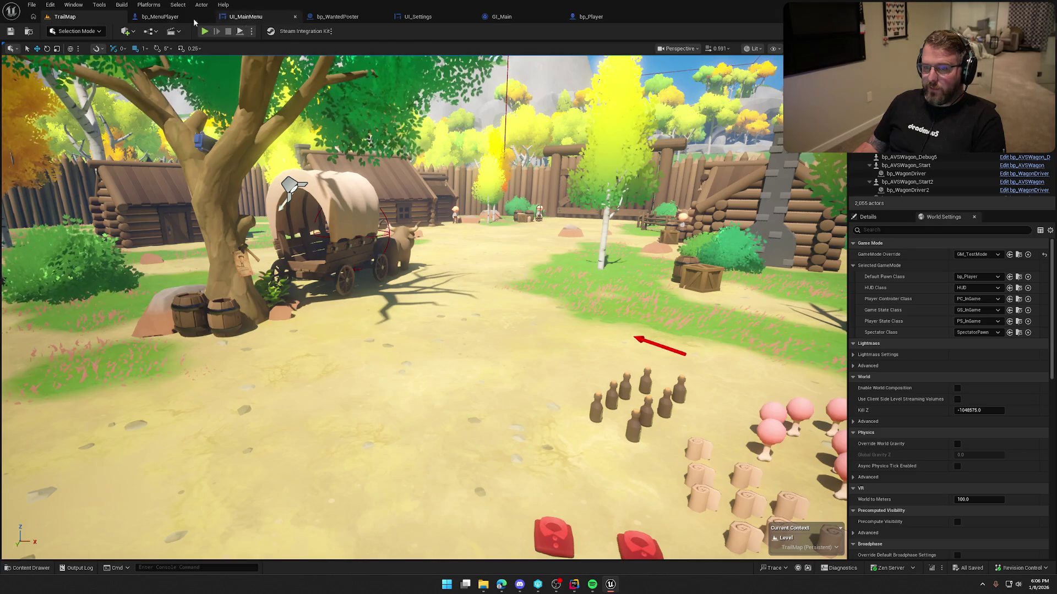
drag(523, 247, 467, 255)
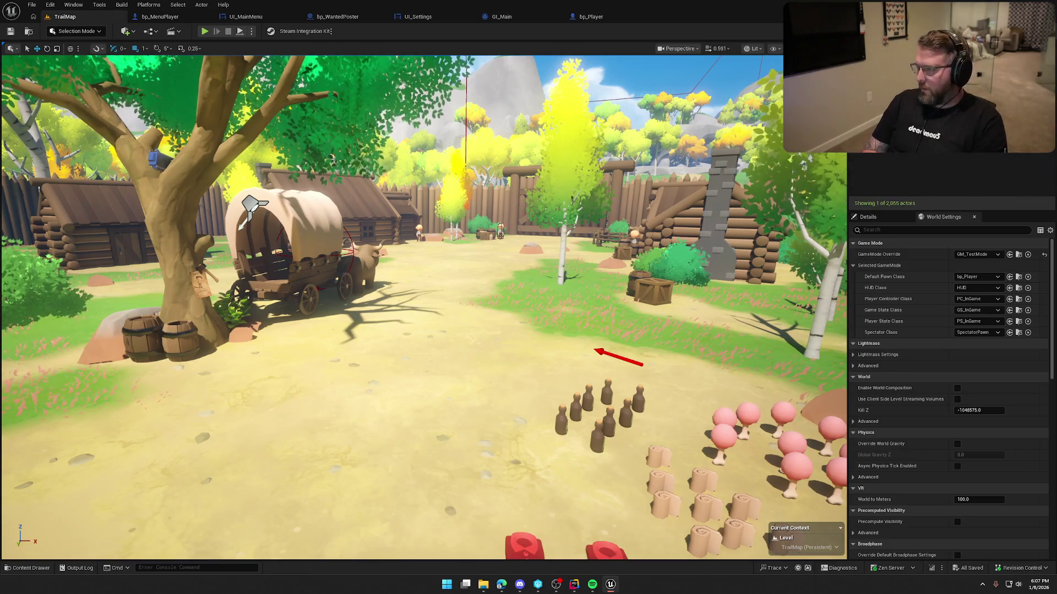
click(590, 182)
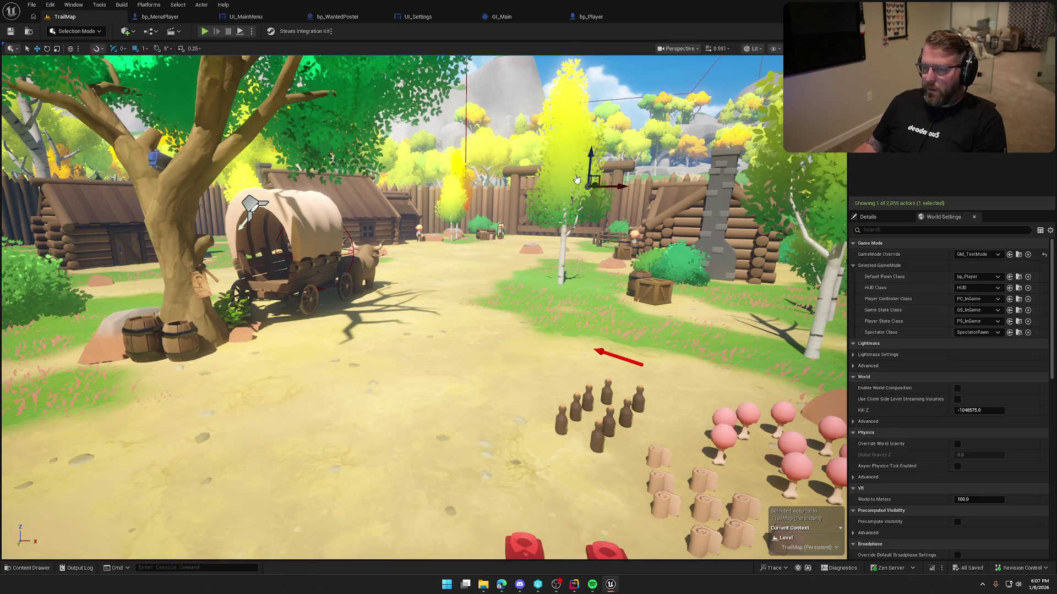
key(ctrl+e)
mouse_move(262, 184)
mouse_down()
mouse_move(353, 322)
mouse_move(346, 330)
mouse_up()
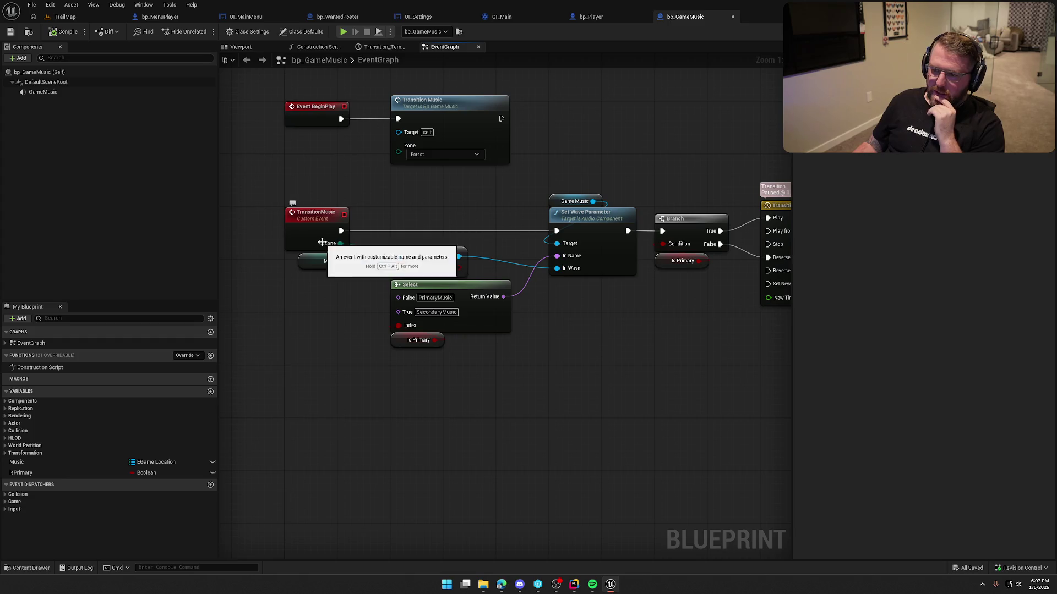
Move the Music variable node above FIND, check TransitionMusic's Zone input, and zoom out
drag(308, 256, 398, 232)
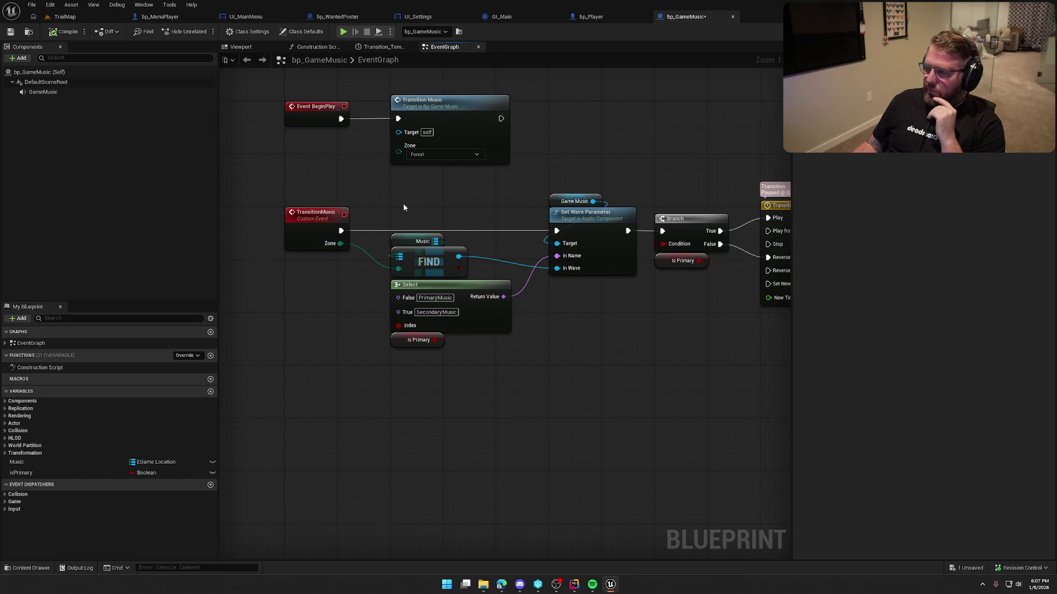
click(335, 233)
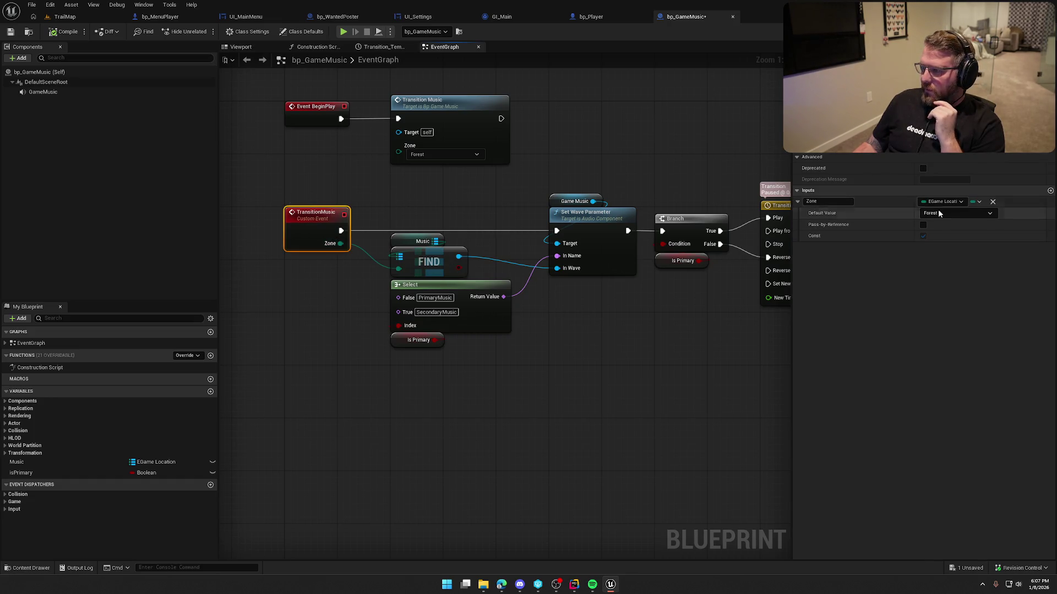
click(619, 417)
mouse_move(619, 417)
mouse_down()
mouse_move(538, 427)
mouse_move(384, 389)
mouse_move(631, 403)
mouse_move(472, 421)
mouse_up()
scroll(630, 402, down, 2)
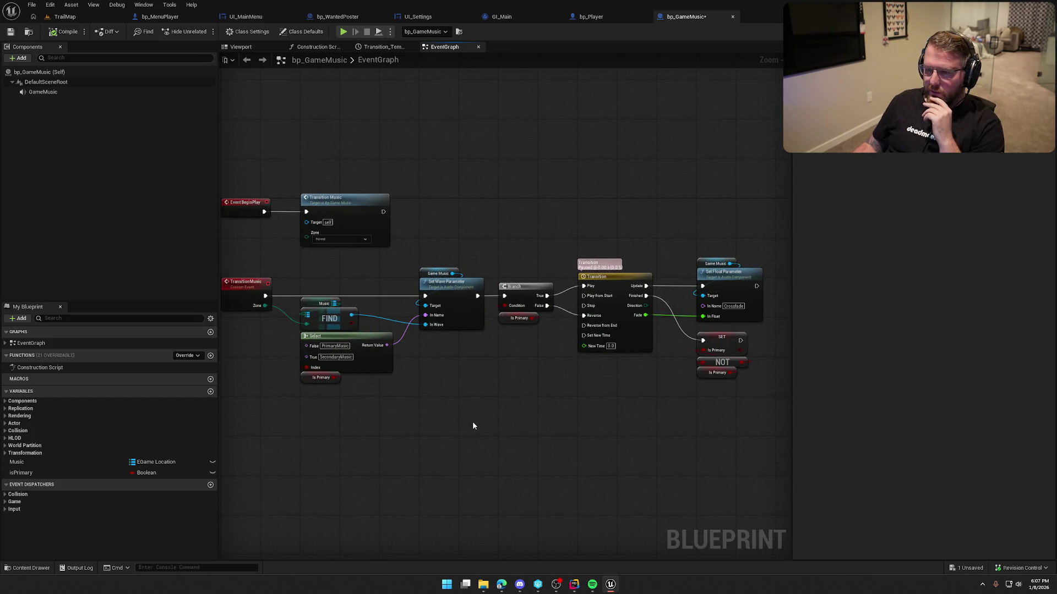
Inspect the GameMusic component's Auto Activate setting under Activation in Details
click(58, 93)
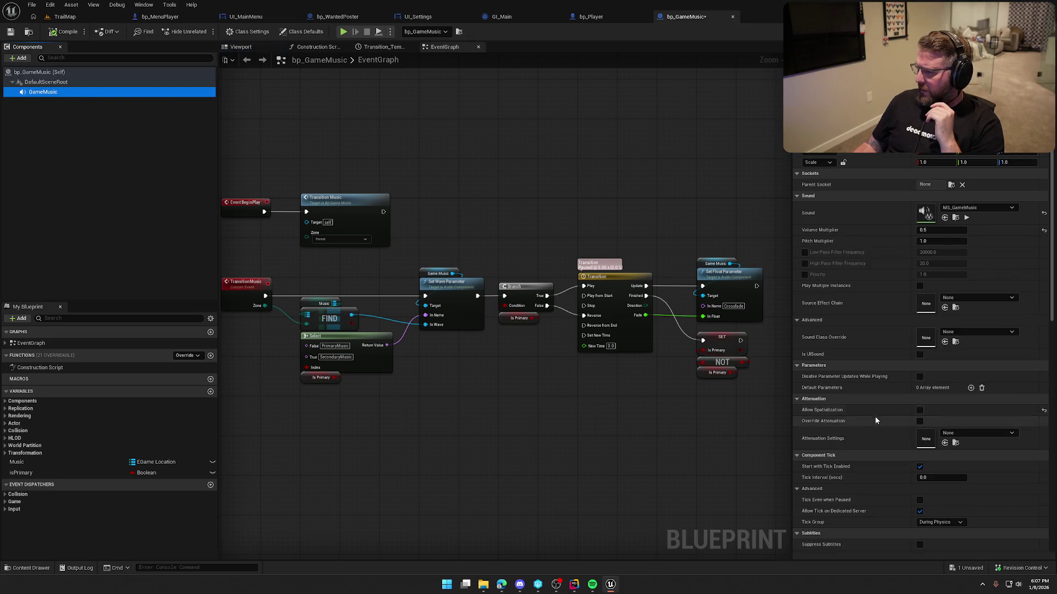
scroll(869, 422, down, 5)
scroll(864, 415, down, 8)
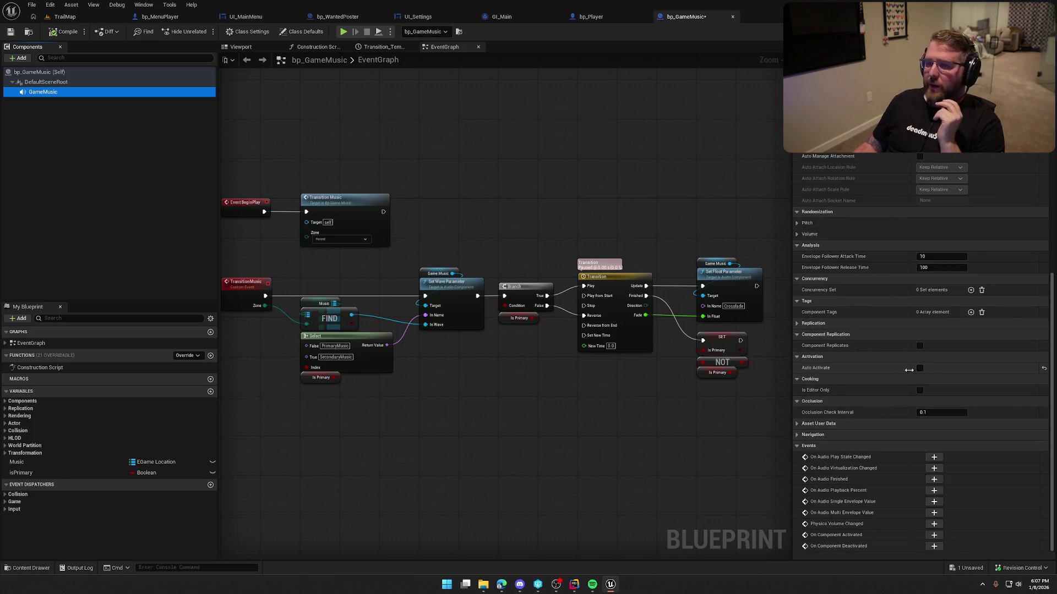
mouse_move(518, 171)
mouse_down()
mouse_move(555, 148)
mouse_move(498, 144)
mouse_move(532, 146)
mouse_up()
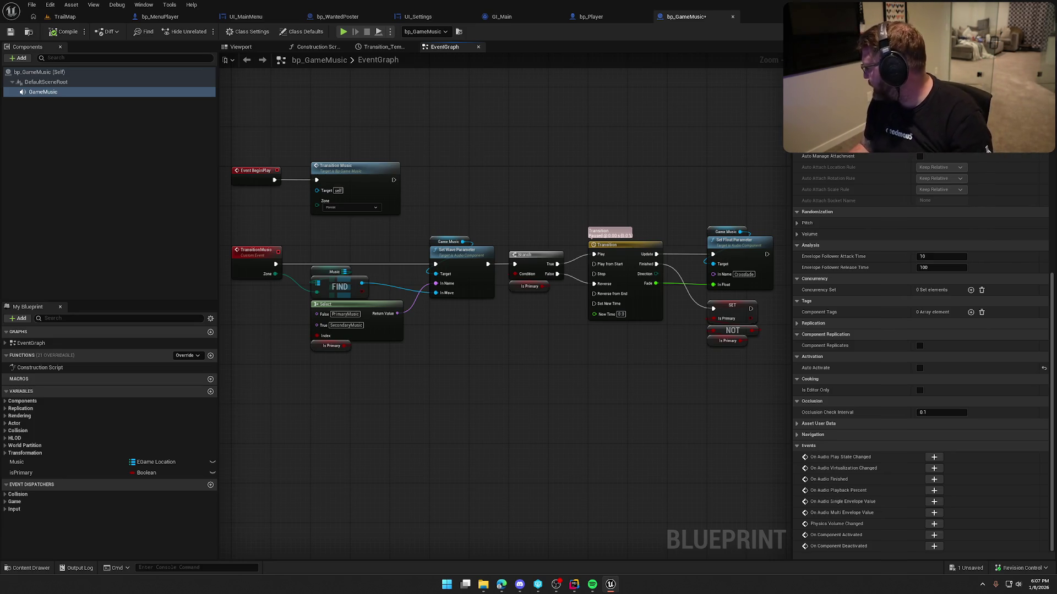
mouse_move(392, 216)
mouse_down()
mouse_move(467, 226)
mouse_move(536, 212)
mouse_up()
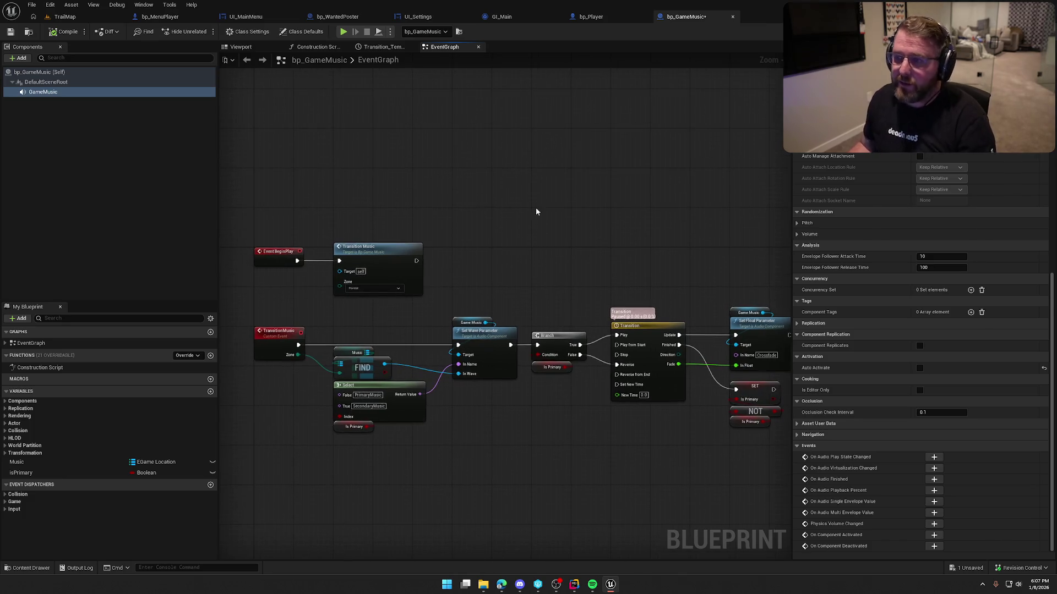
Close the bp_MenuPlayer, UI_MainMenu, bp_WantedPoster, UI_Settings and GI_Main editor tabs
middle_click(174, 17)
middle_click(173, 17)
middle_click(174, 16)
middle_click(173, 16)
middle_click(174, 16)
middle_click(173, 16)
middle_click(174, 16)
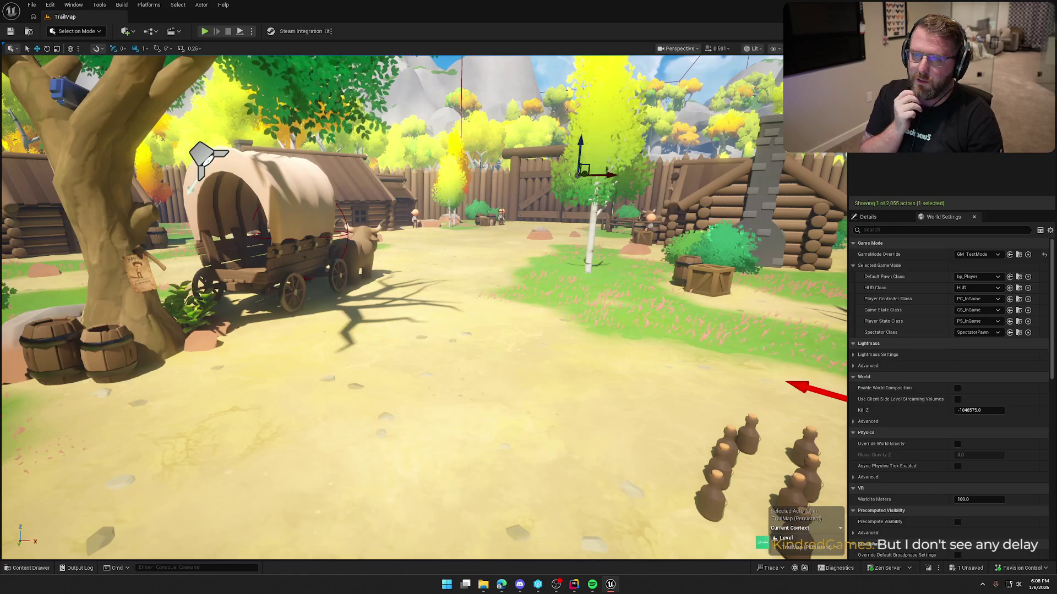
Tilt the viewport up toward the big tree
drag(424, 308, 423, 418)
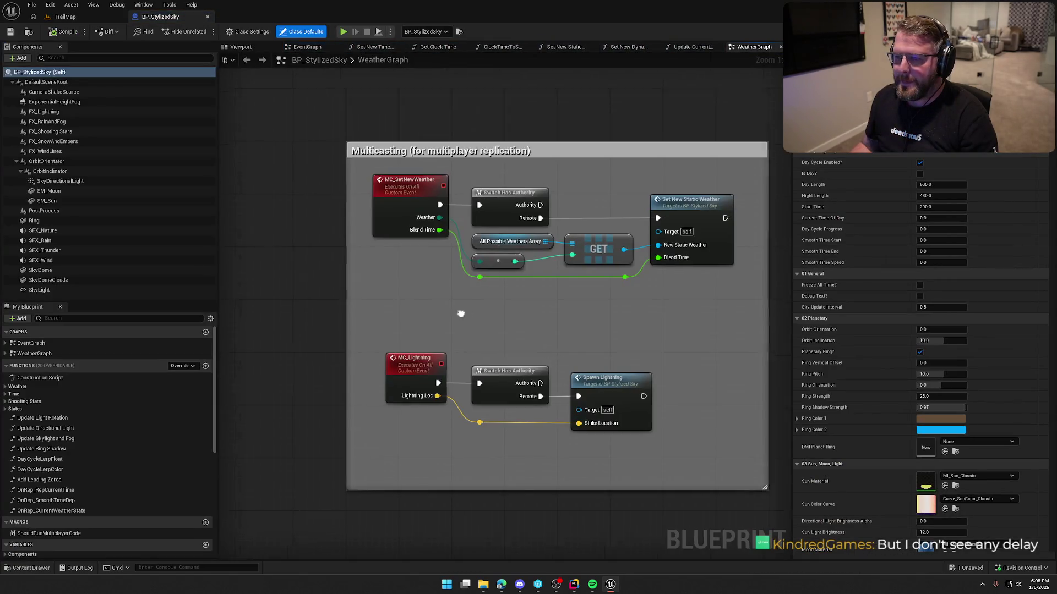
Pan the WeatherGraph to the lightning update call and open UpdateLightningFlashAndStrikeRate
drag(462, 312, 471, 402)
scroll(440, 415, down, 5)
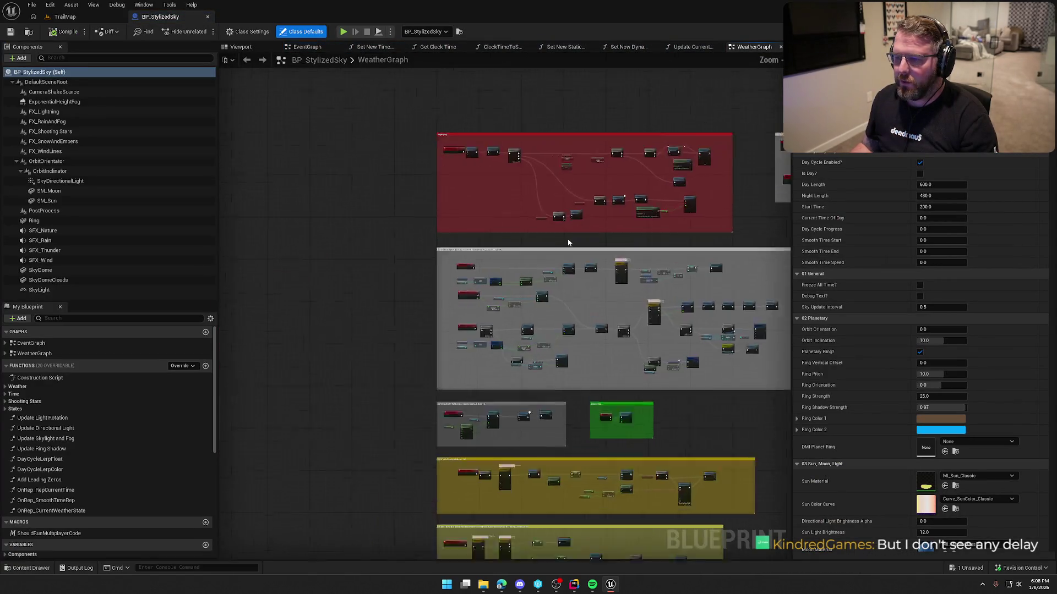
scroll(566, 236, up, 5)
mouse_move(556, 351)
mouse_down()
mouse_move(473, 369)
mouse_move(363, 431)
mouse_up()
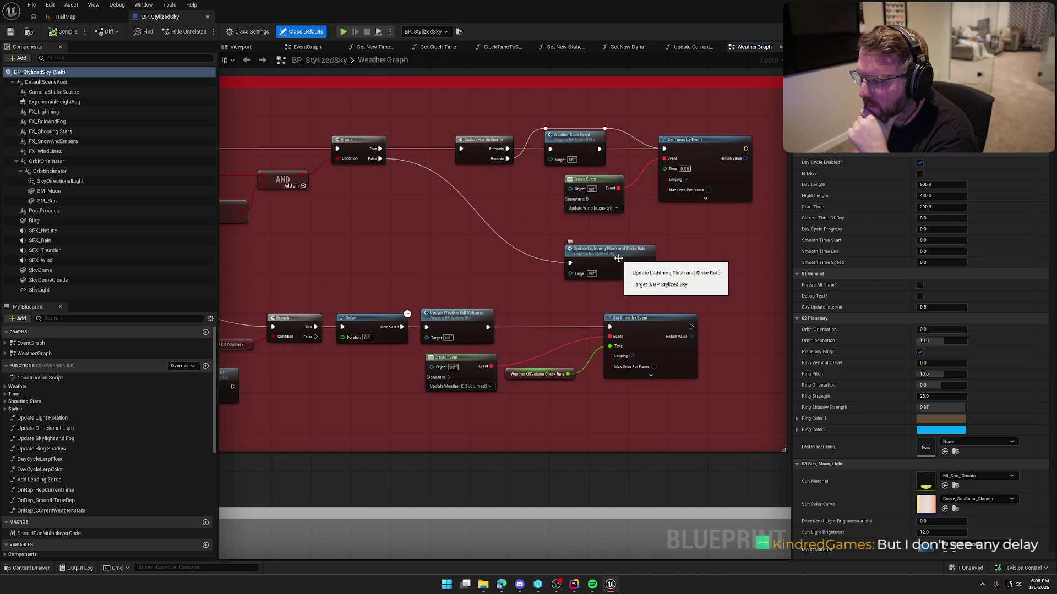
drag(619, 258, 744, 248)
scroll(738, 246, down, 3)
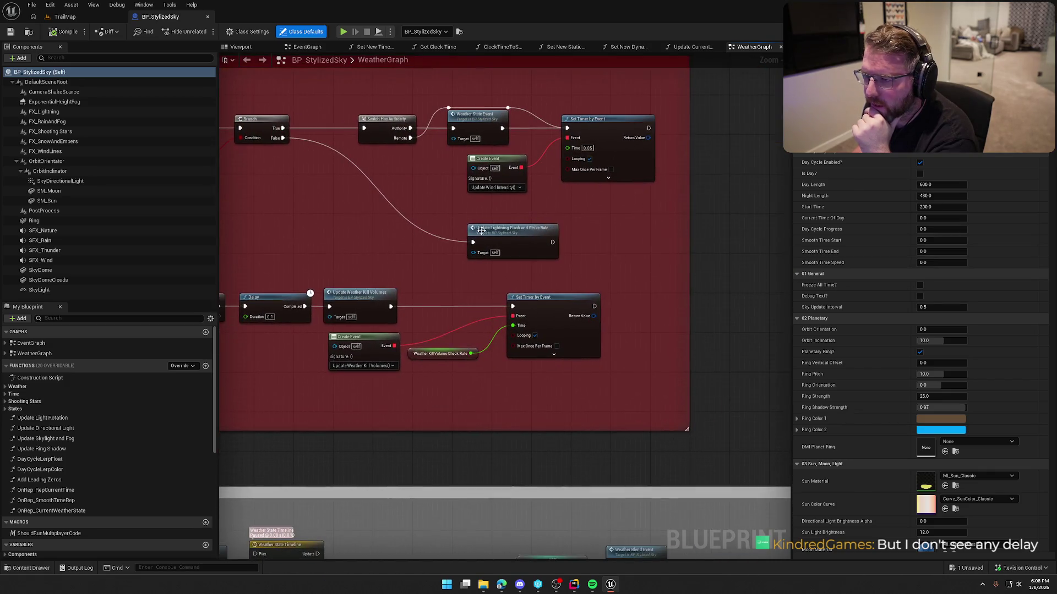
double_click(496, 231)
Jump from that function to the Nearby Lightning Event definition
scroll(443, 304, up, 4)
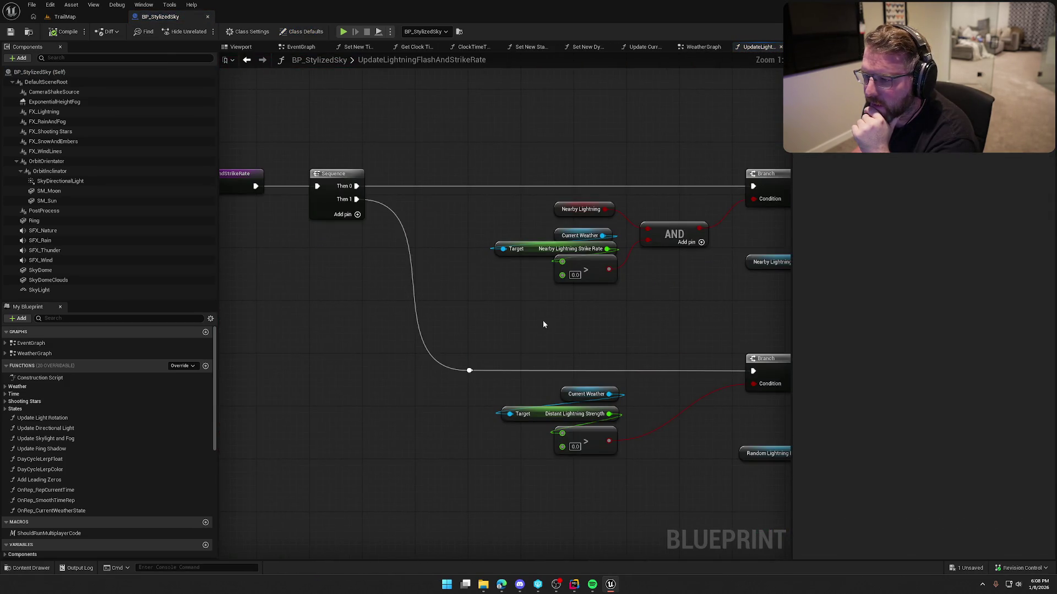
mouse_move(691, 322)
mouse_down()
mouse_move(401, 313)
mouse_move(431, 314)
mouse_up()
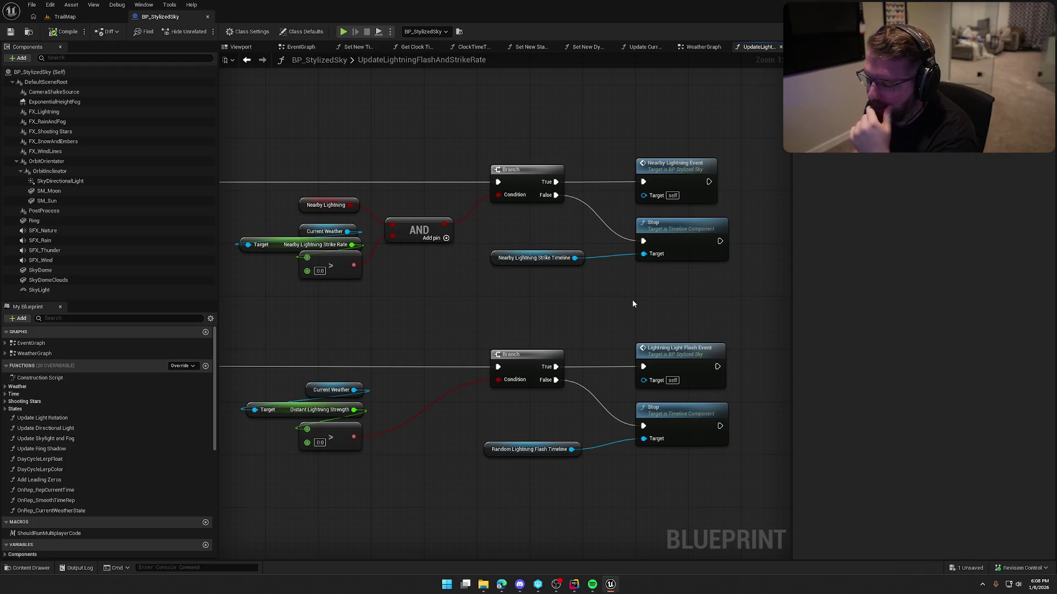
drag(633, 304, 654, 249)
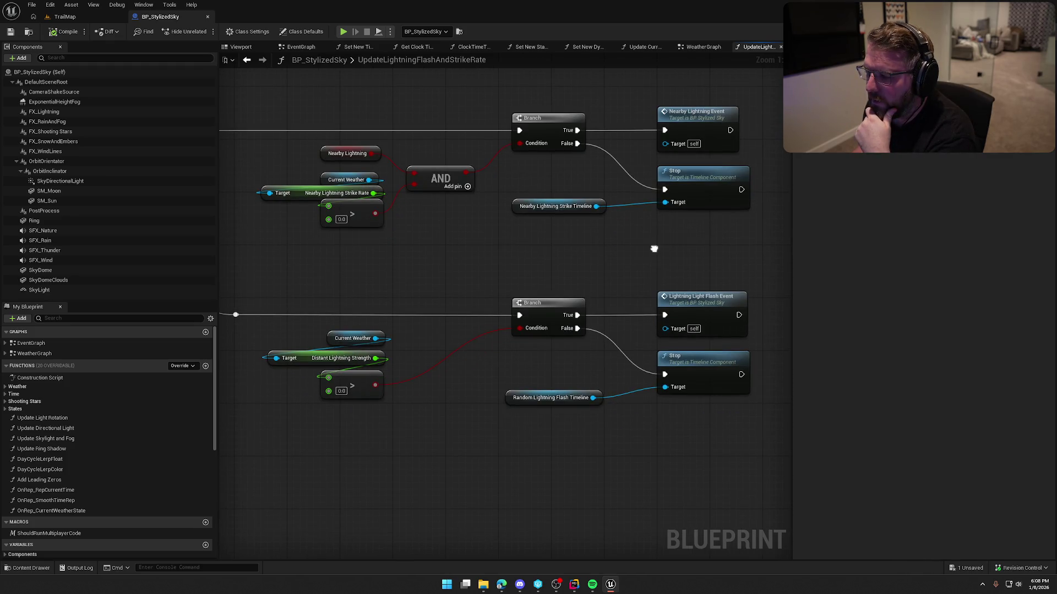
double_click(682, 117)
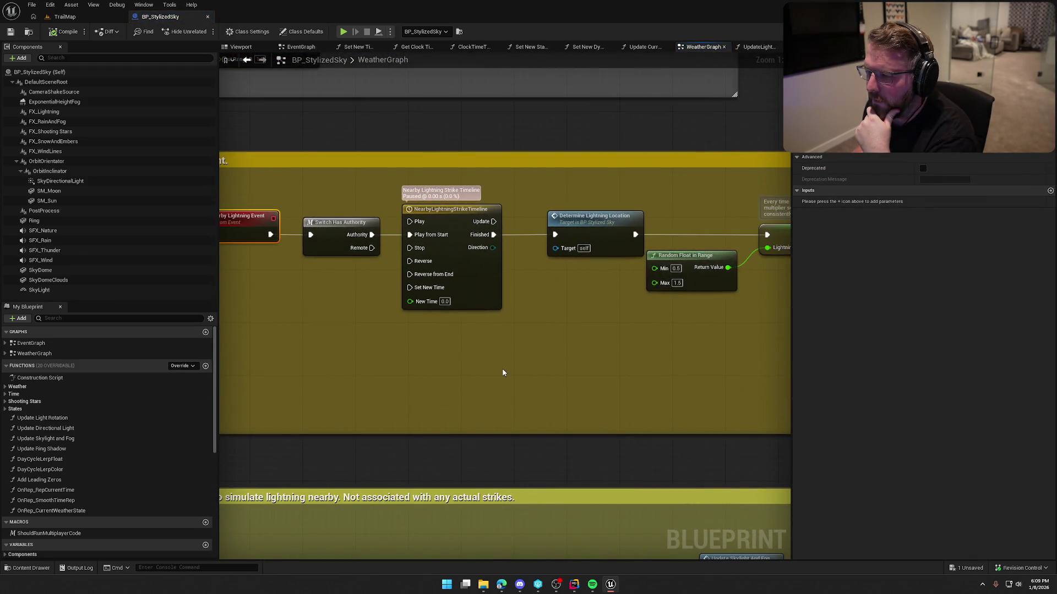
Move to the Multicasting comment and look over the MC_Lightning node chain
click(466, 248)
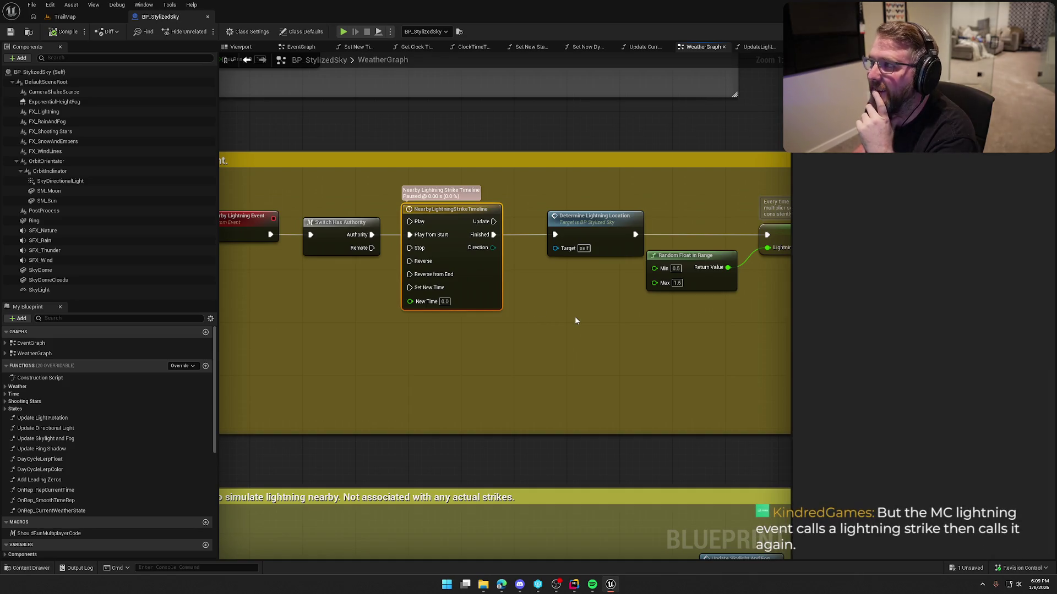
mouse_move(609, 317)
mouse_down()
mouse_move(620, 328)
mouse_move(132, 303)
mouse_up()
scroll(540, 354, down, 4)
drag(420, 561, 469, 462)
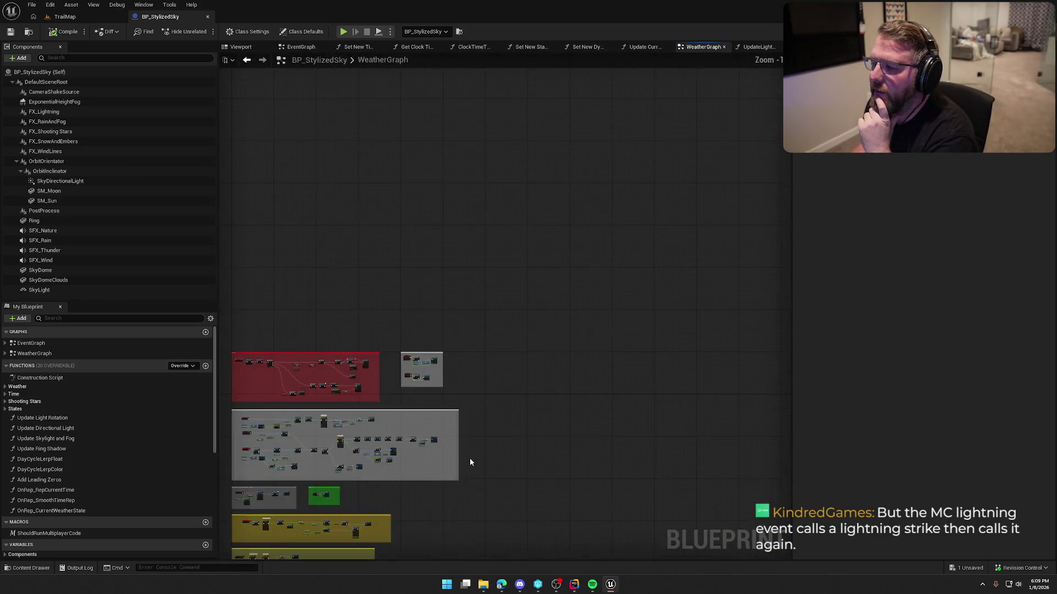
scroll(301, 306, up, 4)
scroll(300, 306, up, 3)
mouse_move(374, 184)
mouse_down()
mouse_move(682, 308)
mouse_move(620, 364)
mouse_up()
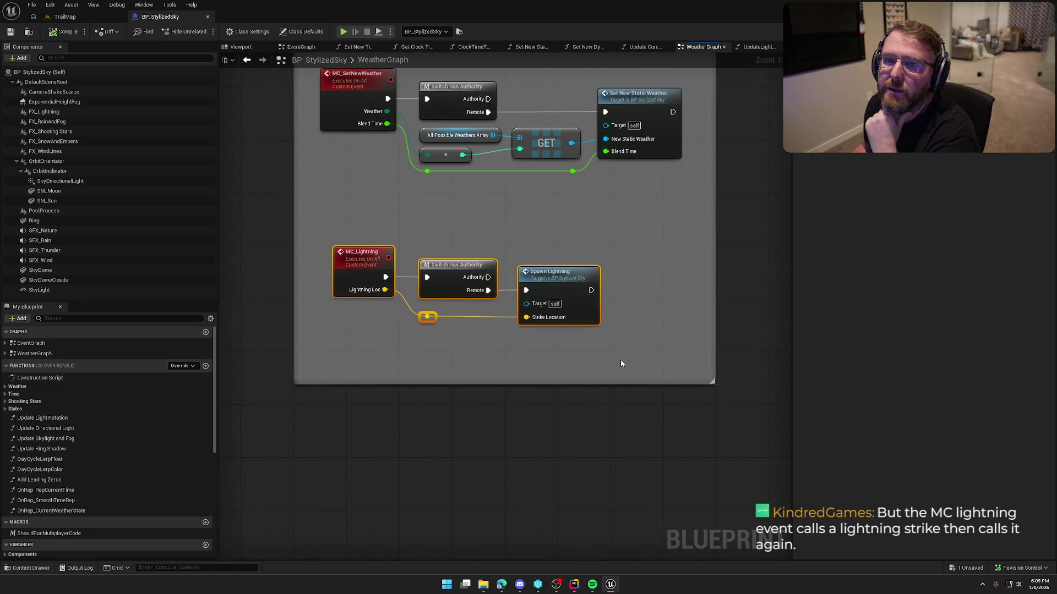
click(592, 477)
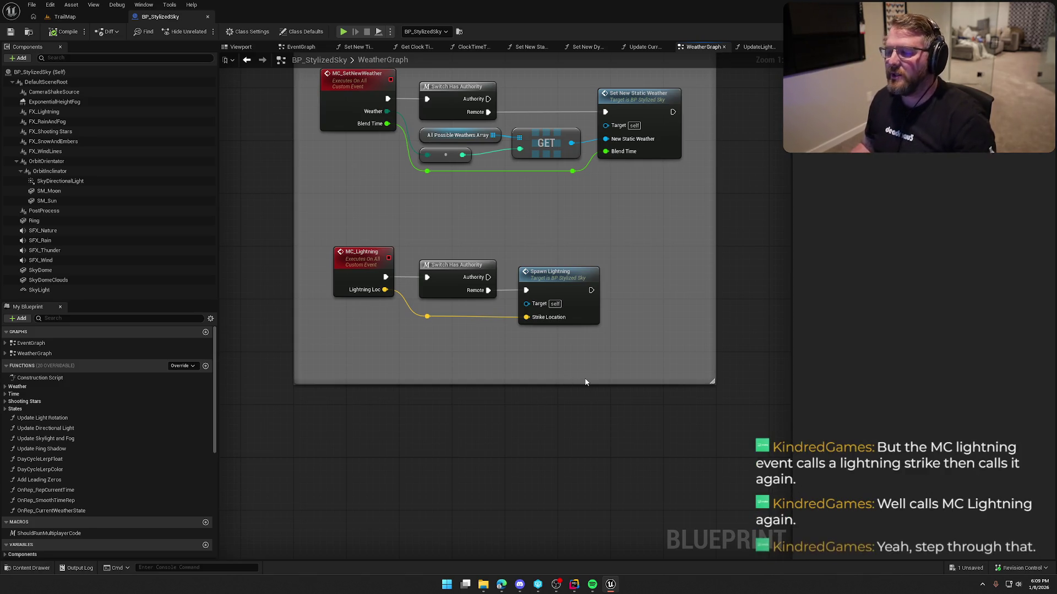
Check the Spawn Lightning node's inputs, then open its SpawnLightning function graph
click(559, 282)
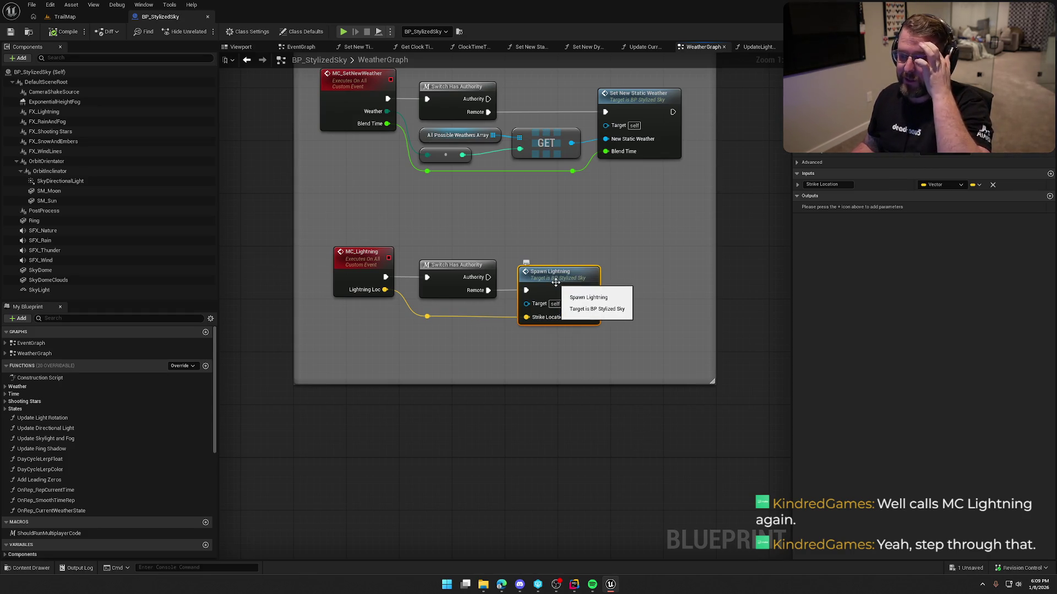
mouse_move(350, 240)
mouse_down()
mouse_move(396, 297)
mouse_move(664, 375)
mouse_up()
click(590, 460)
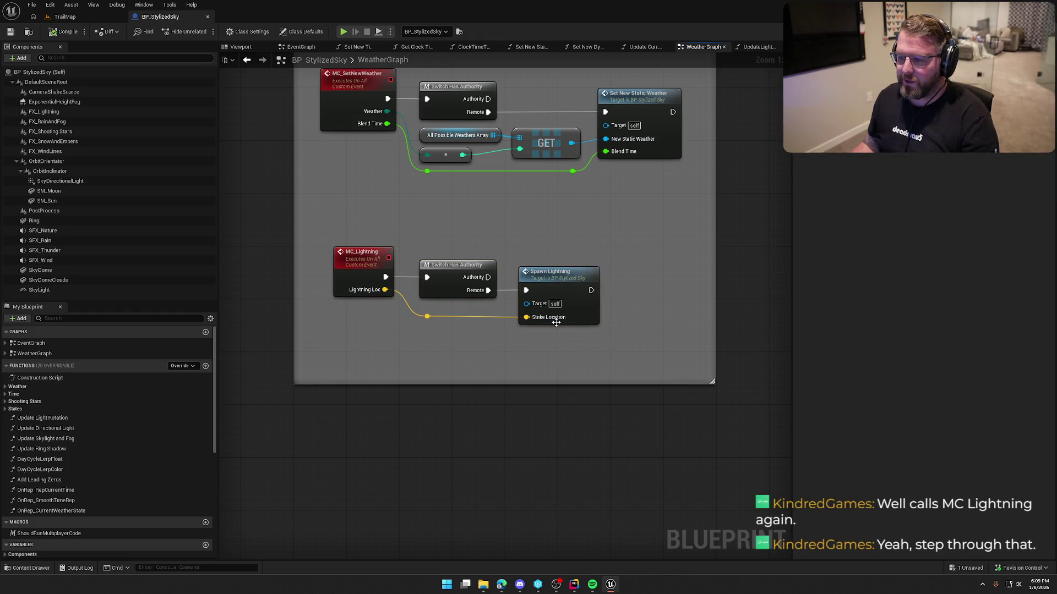
click(567, 284)
double_click(563, 281)
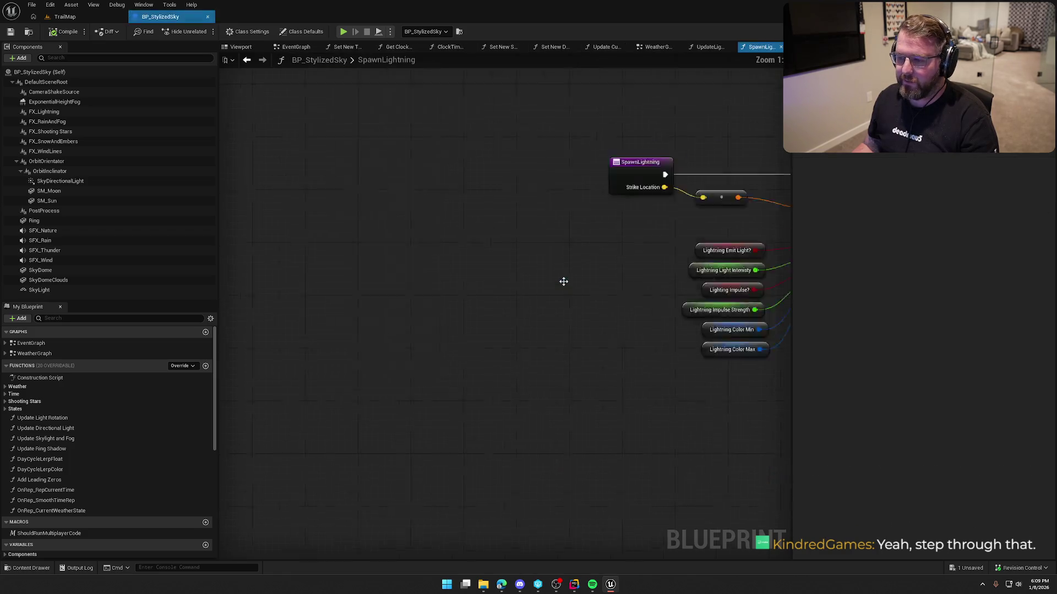
Look over the SpawnActor and MC Lightning nodes, then return to WeatherGraph, cancelling the stray wire
drag(563, 281, 182, 308)
mouse_move(668, 370)
mouse_down()
mouse_move(470, 365)
mouse_move(550, 358)
mouse_up()
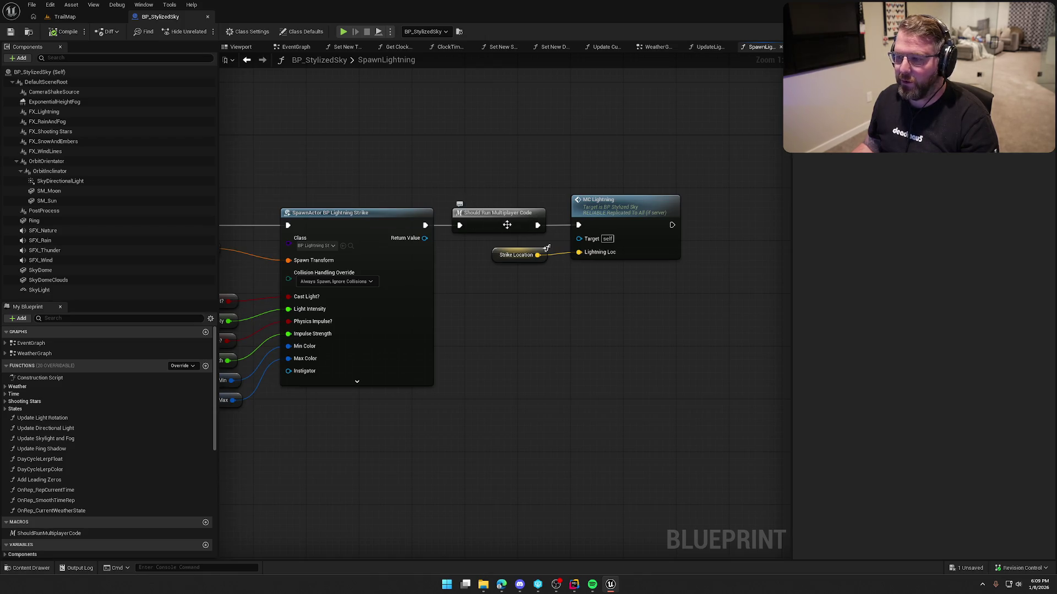
mouse_move(697, 302)
mouse_down()
mouse_move(541, 201)
mouse_move(529, 205)
mouse_up()
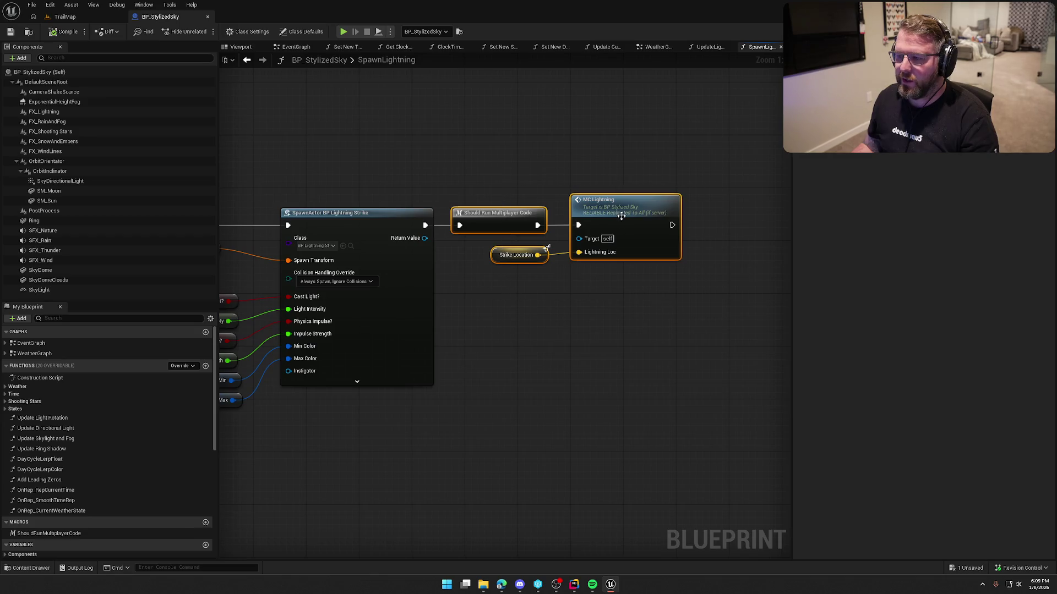
mouse_move(649, 304)
mouse_down()
mouse_move(778, 318)
mouse_move(762, 318)
mouse_up()
mouse_move(632, 240)
mouse_down()
mouse_move(666, 314)
mouse_move(651, 330)
mouse_up()
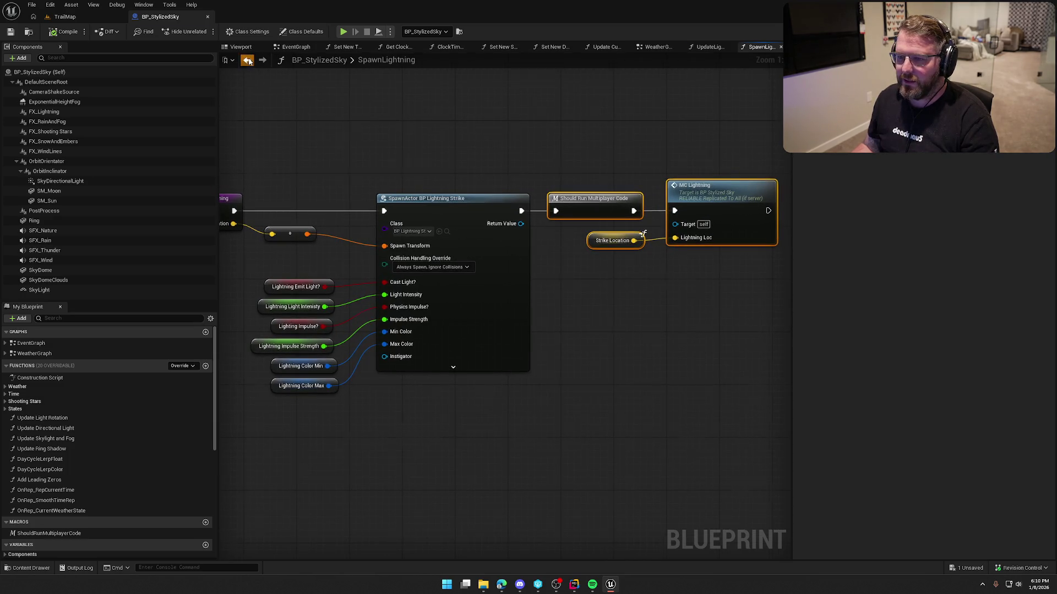
click(246, 60)
drag(488, 277, 530, 228)
key(Escape)
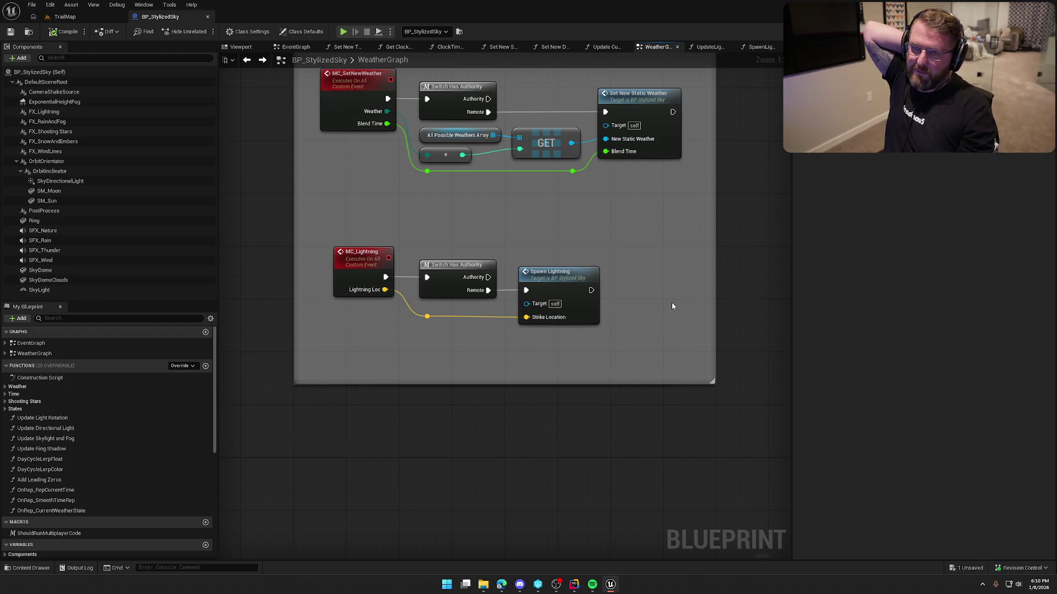
Inspect the MC_Lightning event and the Spawn Lightning node in WeatherGraph
click(353, 255)
drag(354, 255, 485, 340)
click(594, 325)
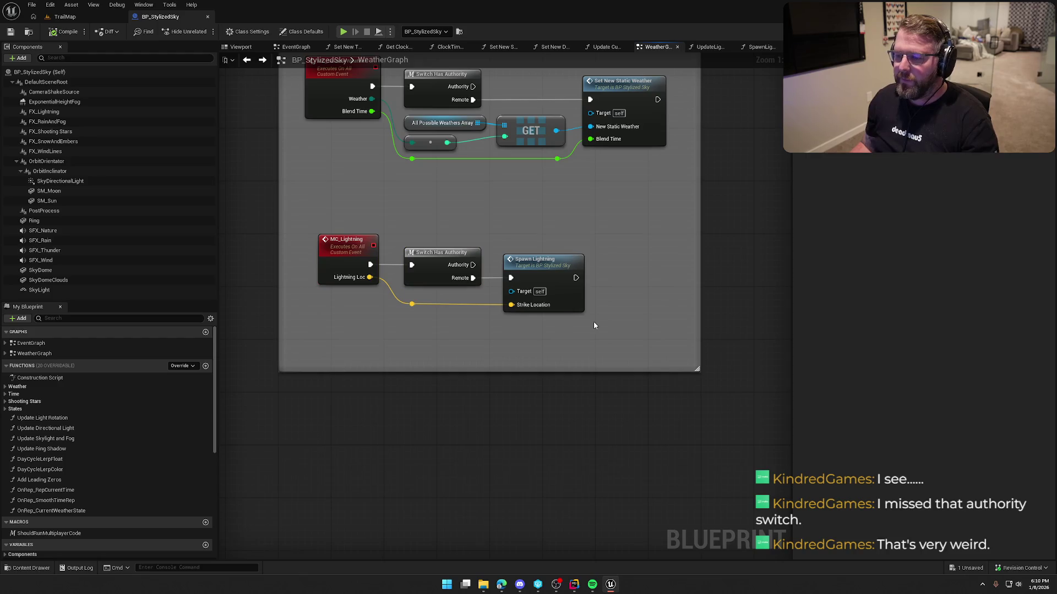
drag(494, 241, 628, 345)
click(560, 330)
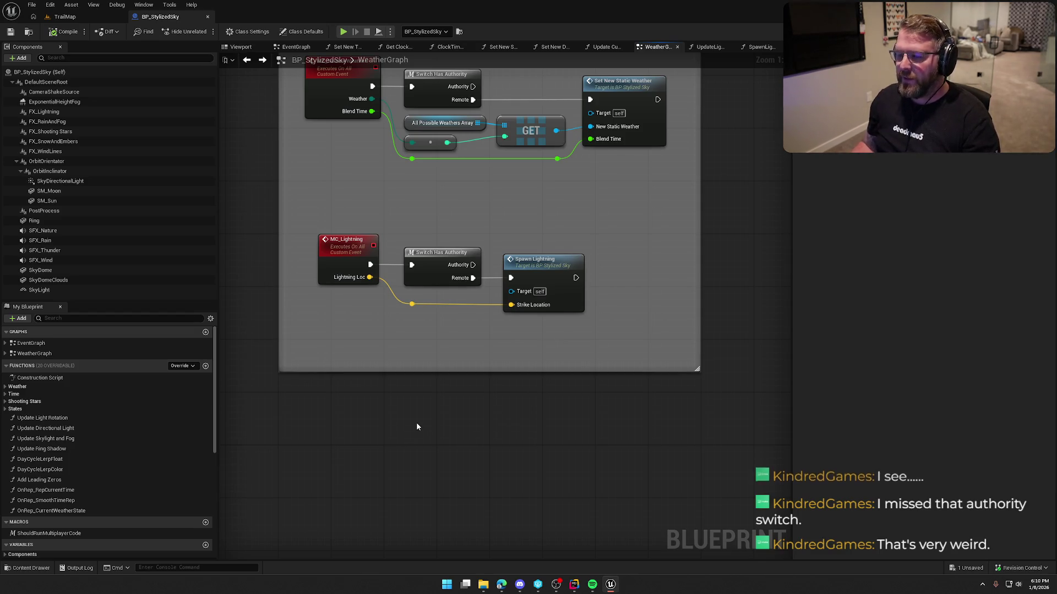
scroll(417, 426, down, 2)
scroll(440, 372, up, 2)
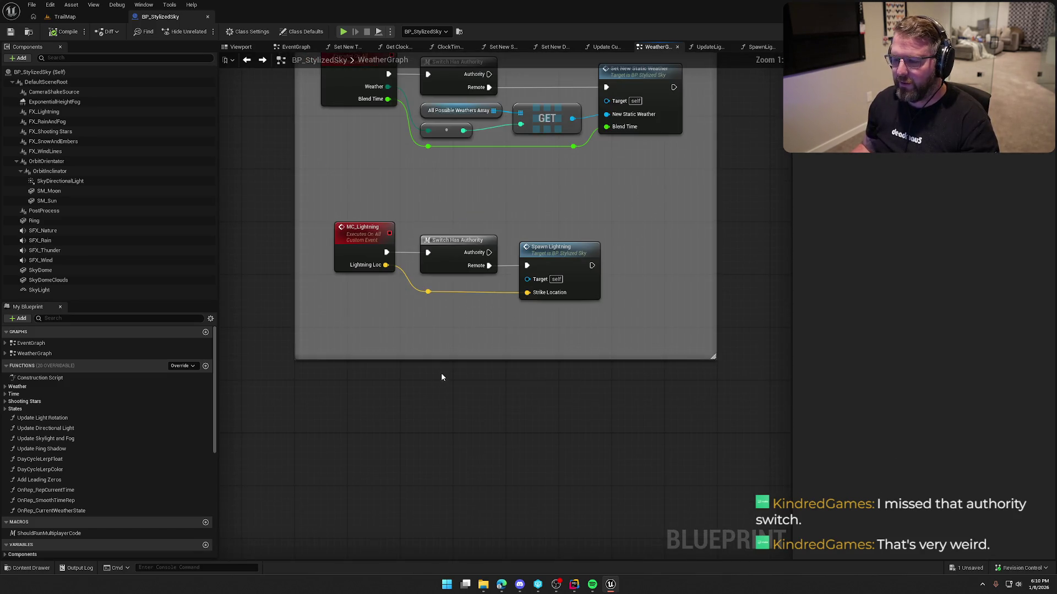
scroll(420, 443, down, 1)
scroll(349, 318, up, 1)
Review the four-node lightning multicast chain, then open the Spawn Lightning function graph
click(349, 317)
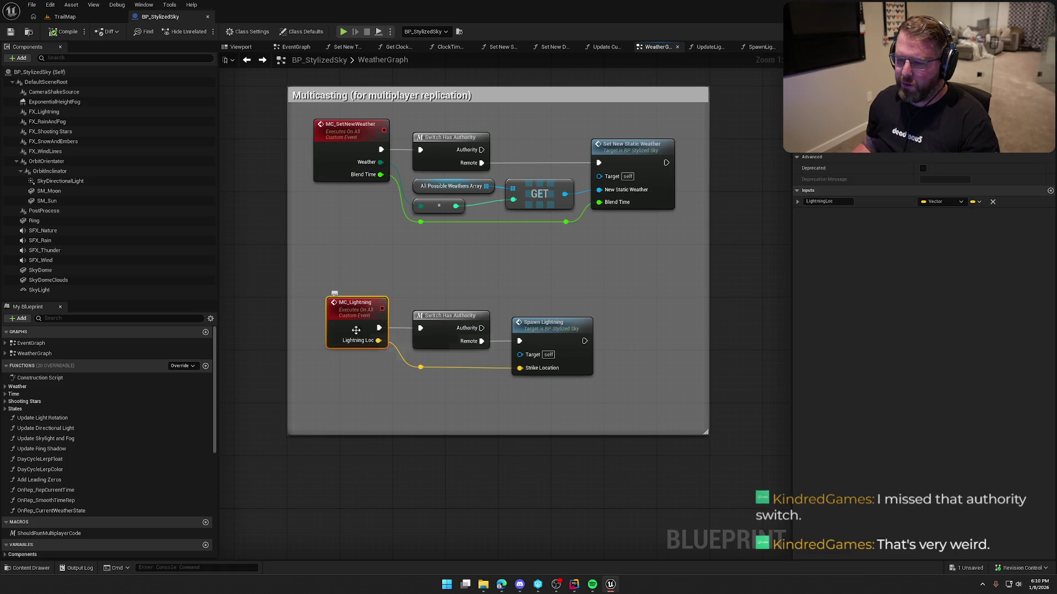
click(447, 404)
mouse_move(318, 275)
mouse_down()
mouse_move(391, 352)
mouse_move(626, 411)
mouse_up()
click(624, 400)
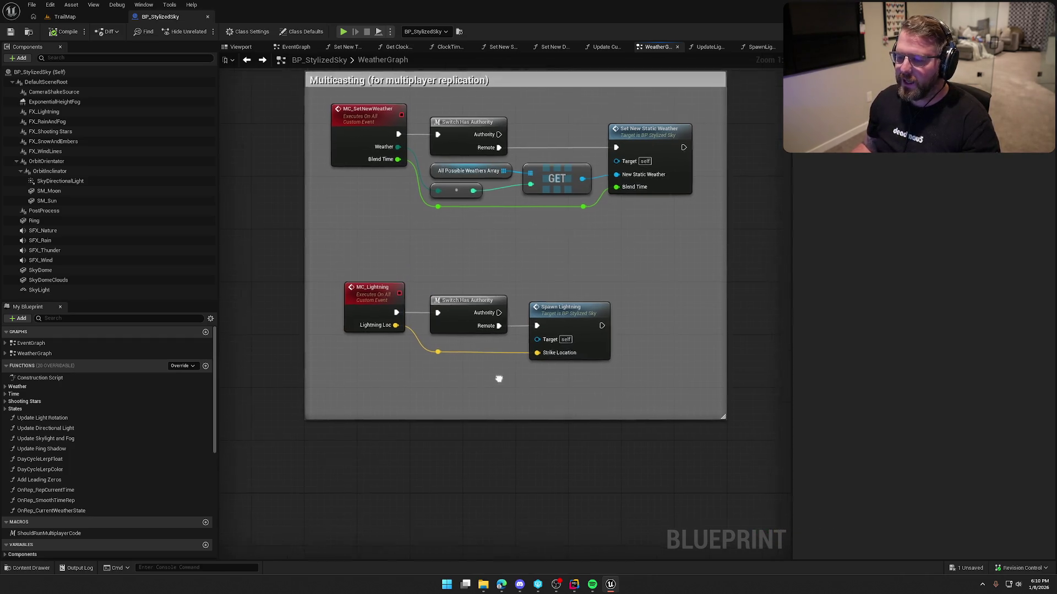
drag(484, 397, 509, 378)
drag(339, 255, 696, 393)
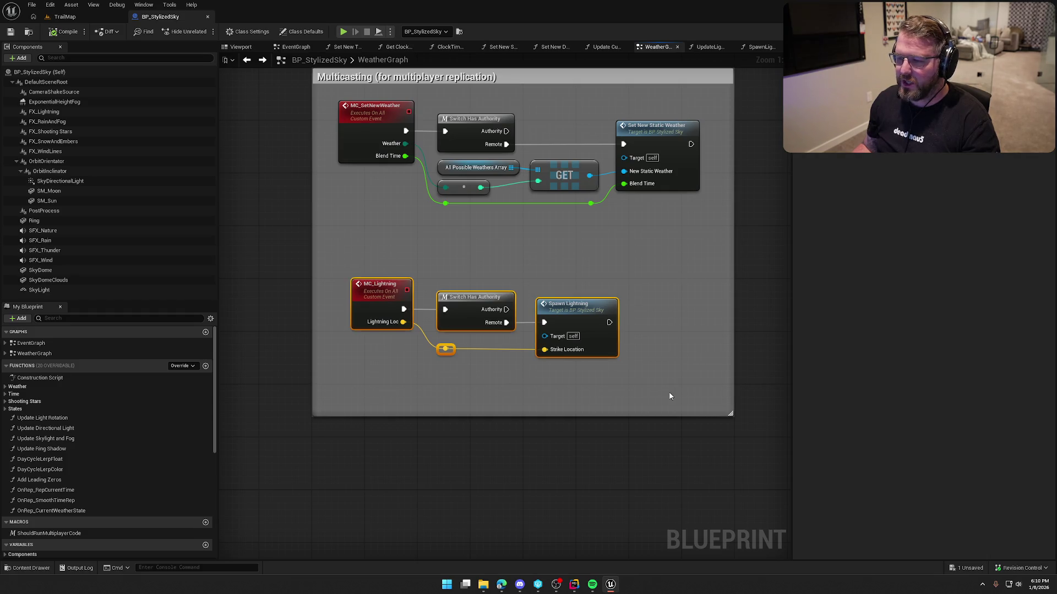
click(635, 389)
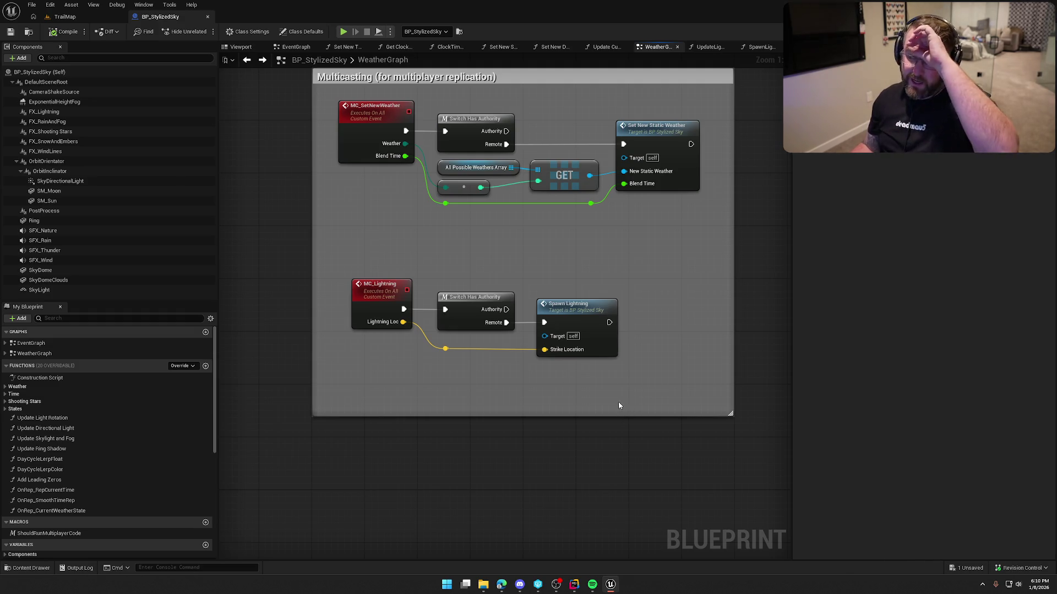
click(564, 313)
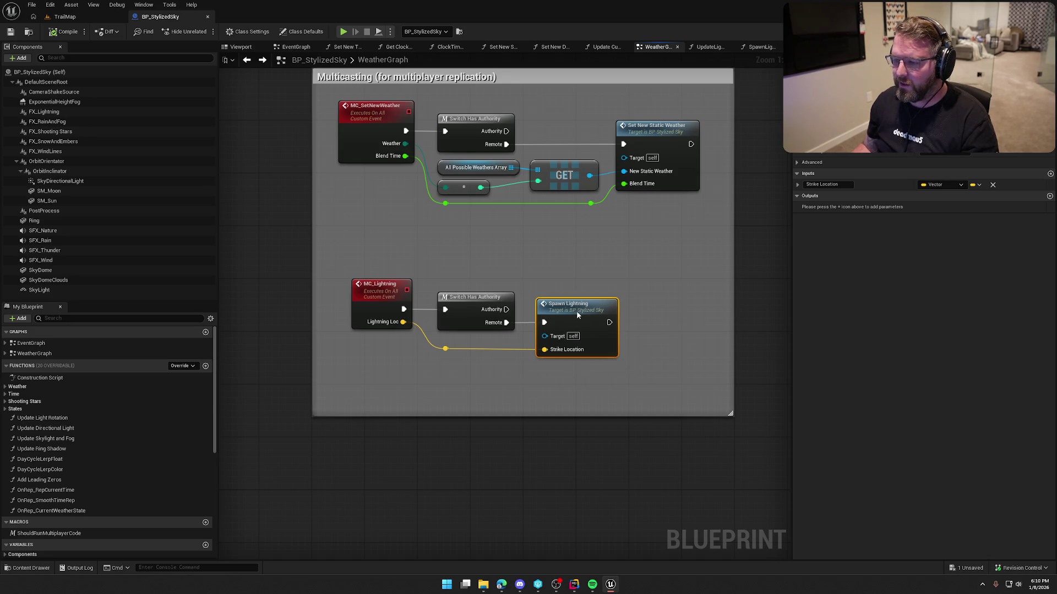
double_click(577, 314)
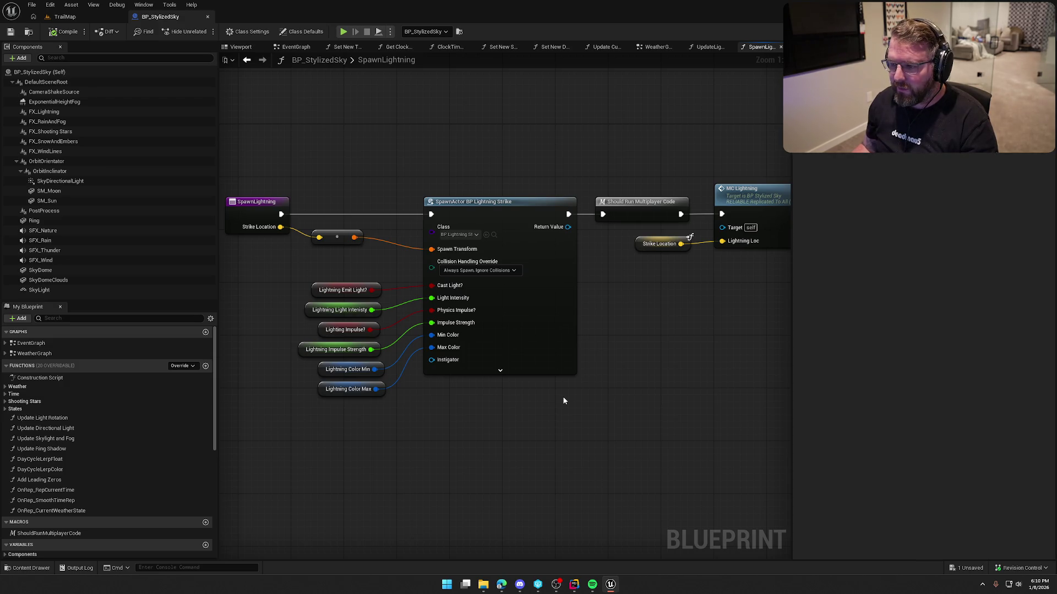
Open BP_LightningStrike from the Class pin, dock it as a tab, and return to BP_StylizedSky
click(493, 235)
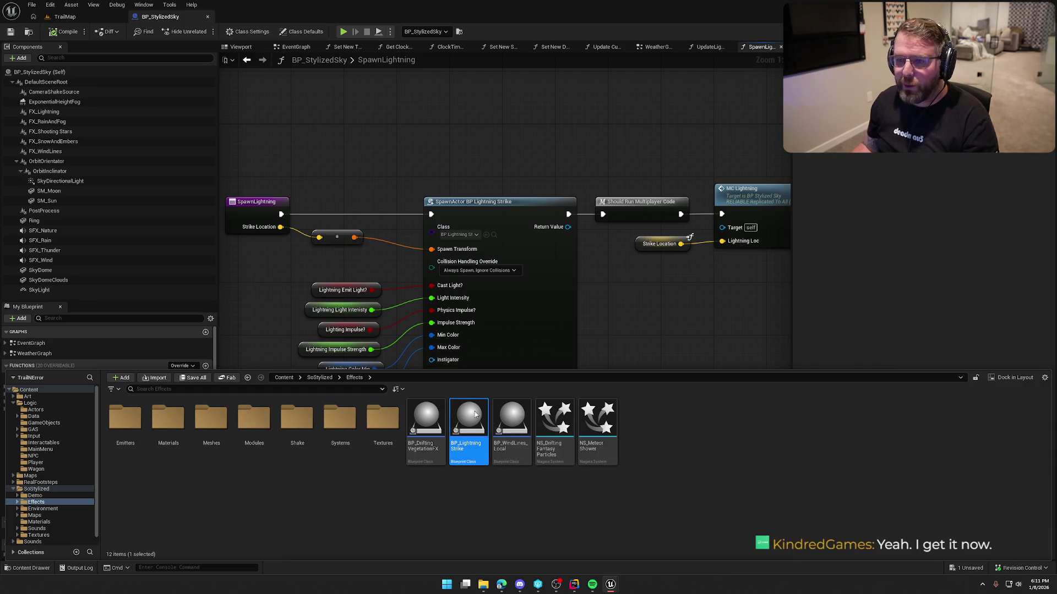
double_click(474, 414)
drag(256, 101, 262, 25)
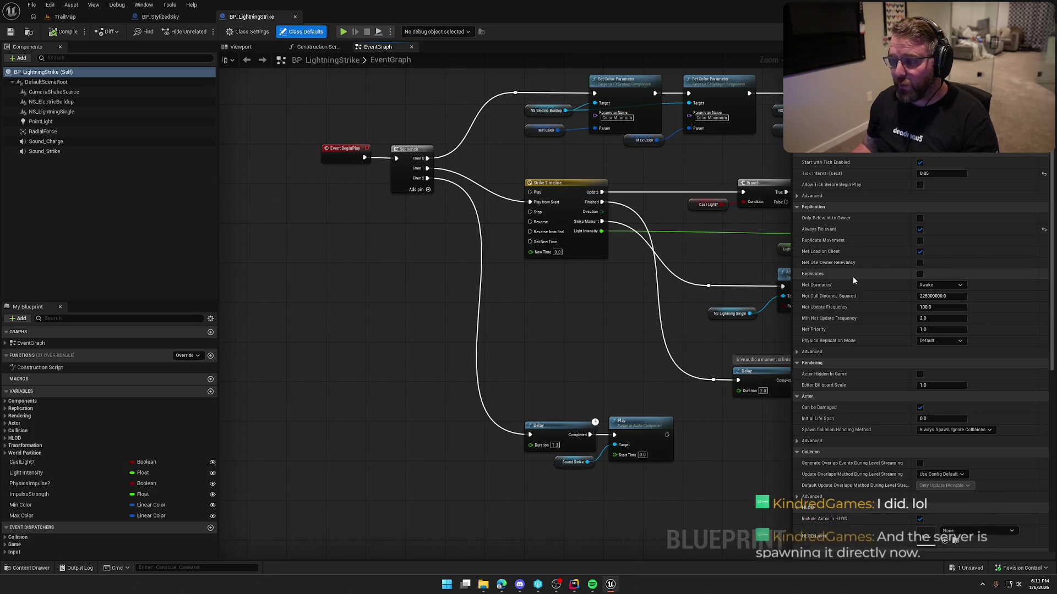
click(160, 17)
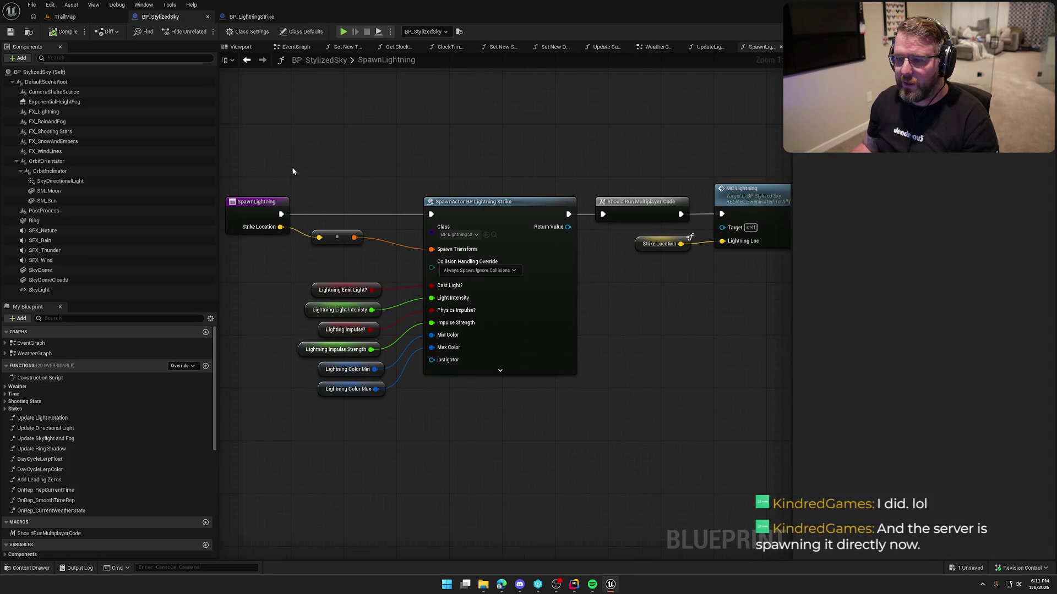
drag(533, 153, 682, 287)
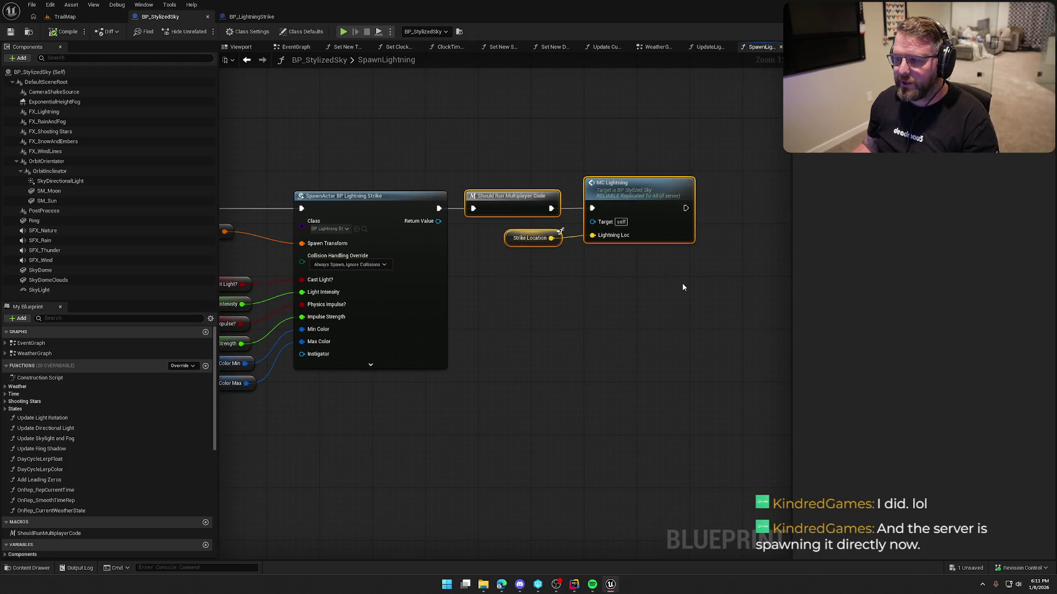
drag(537, 325, 687, 333)
mouse_move(578, 430)
mouse_down()
mouse_move(332, 146)
mouse_move(245, 146)
mouse_up()
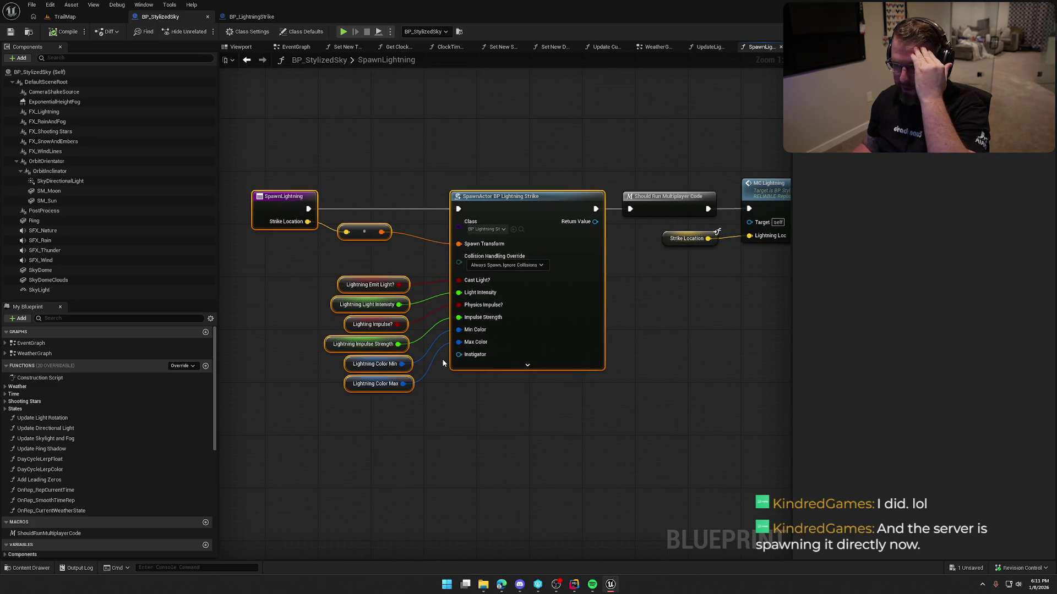
click(578, 467)
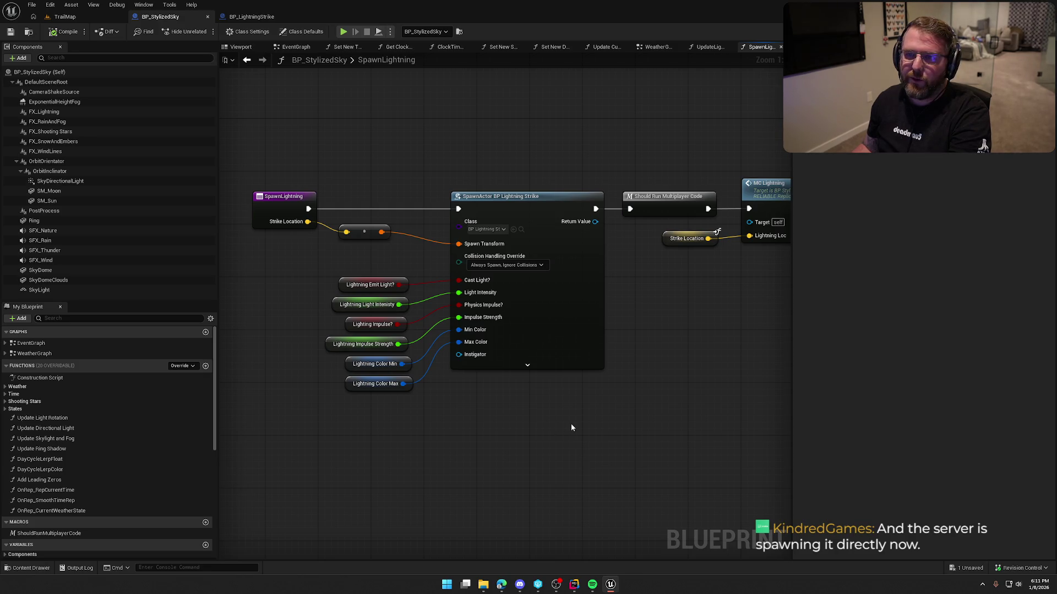
drag(619, 422, 585, 399)
drag(587, 395, 629, 351)
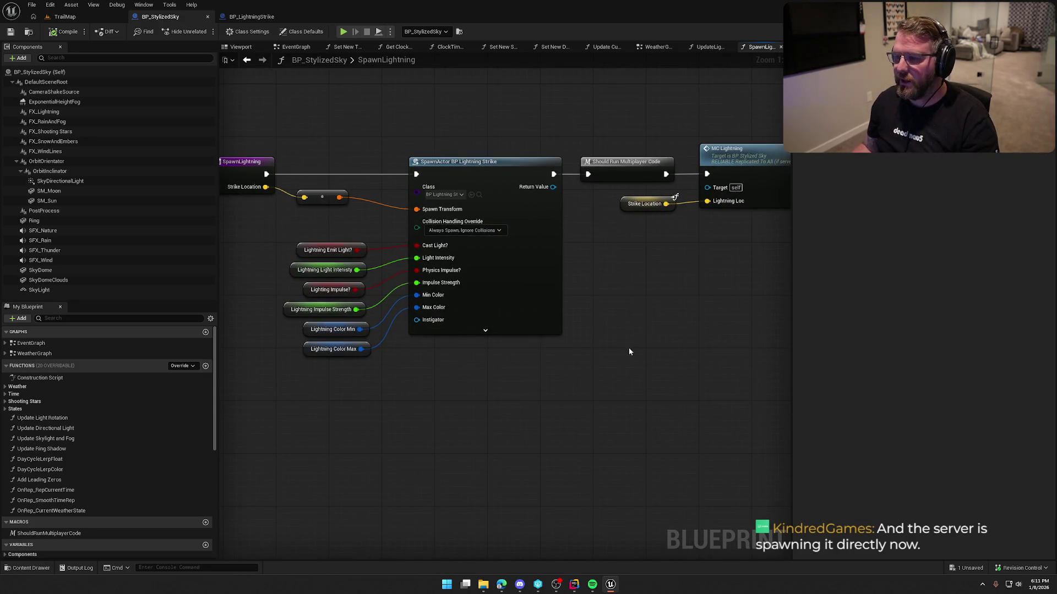
drag(251, 114, 527, 401)
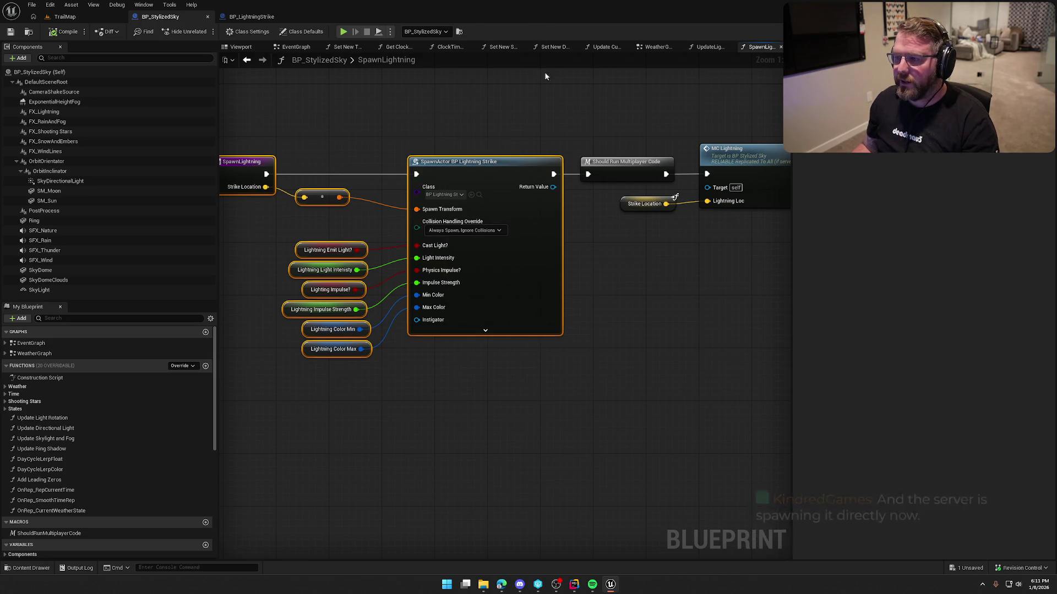
click(247, 59)
drag(531, 279, 656, 380)
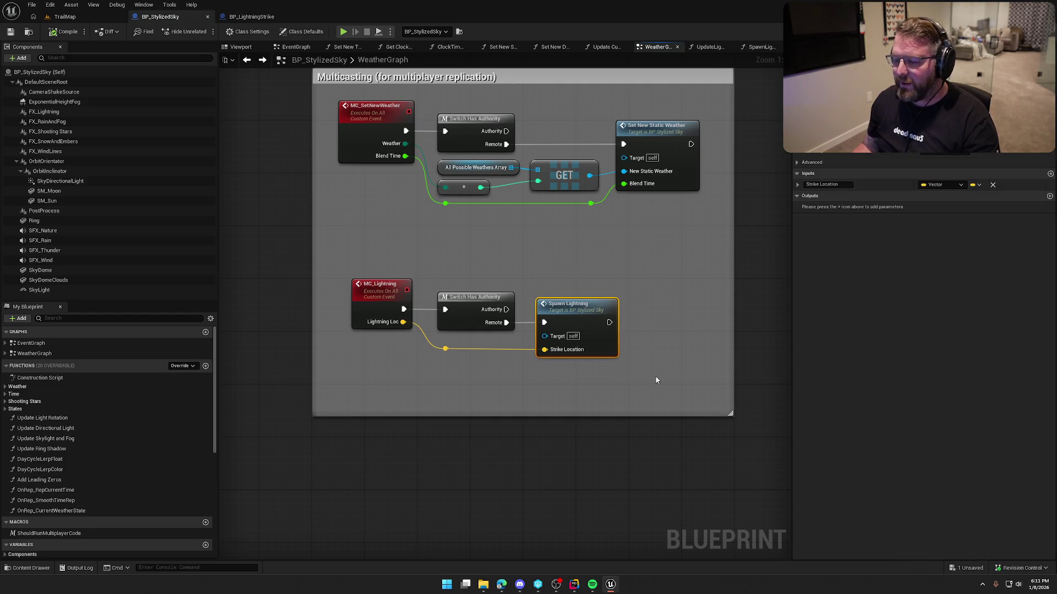
double_click(576, 318)
drag(232, 118, 529, 400)
mouse_move(450, 152)
mouse_down()
mouse_move(625, 288)
mouse_move(715, 288)
mouse_up()
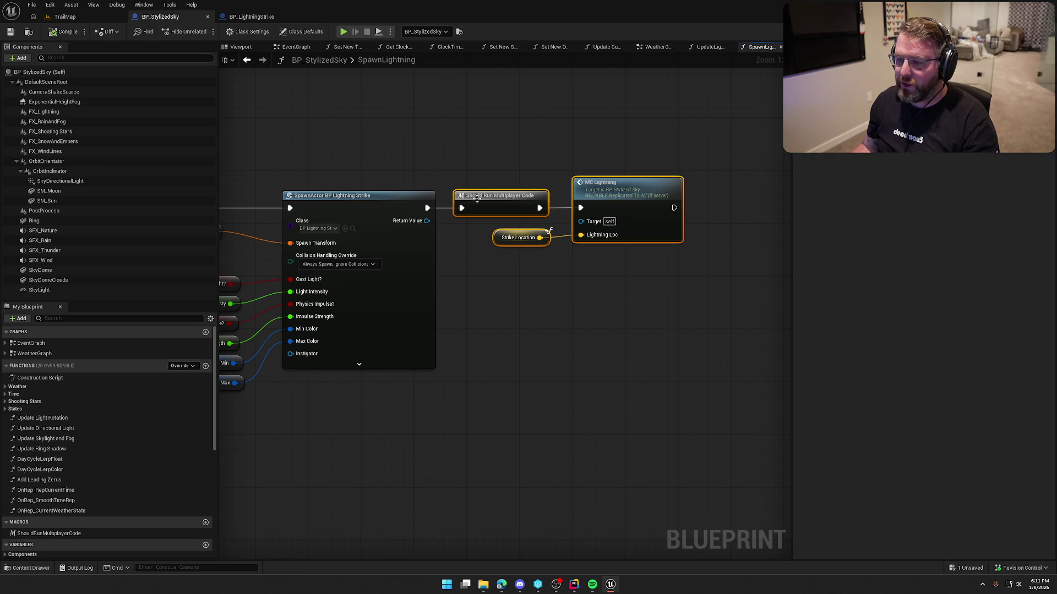
double_click(618, 186)
drag(322, 226, 633, 360)
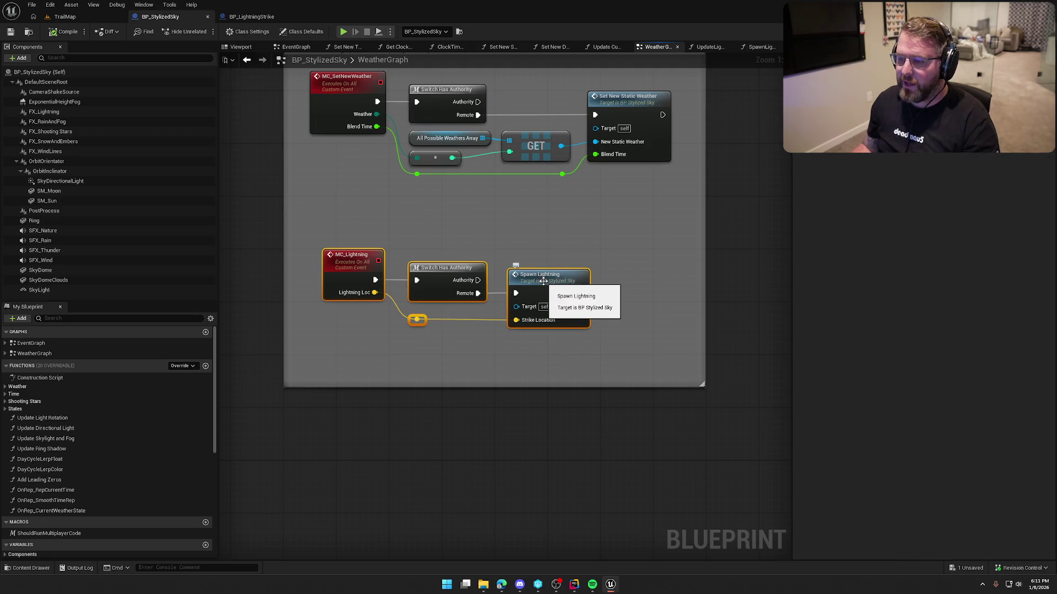
click(654, 268)
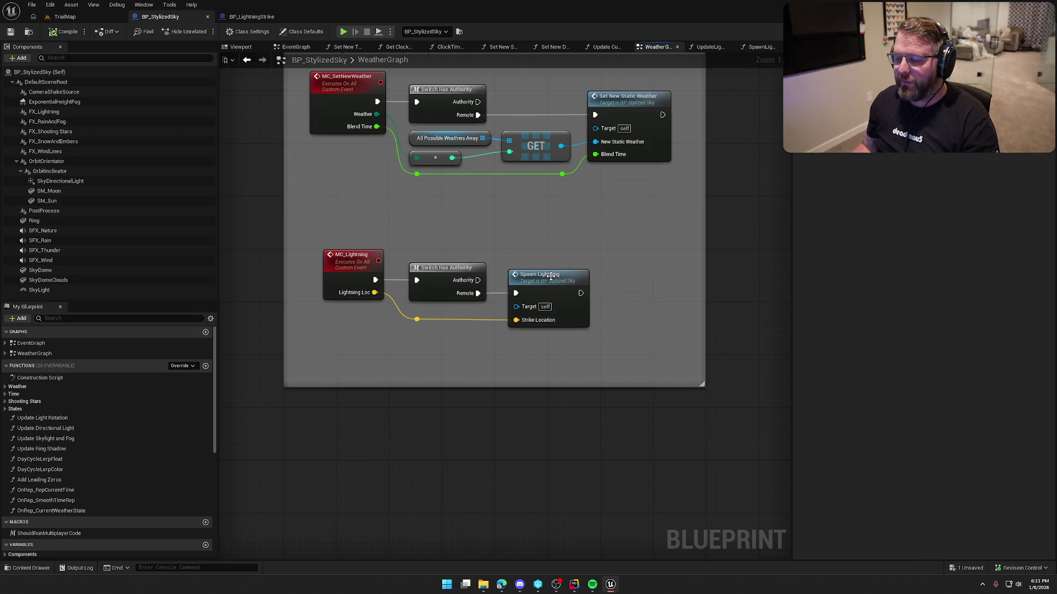
double_click(550, 276)
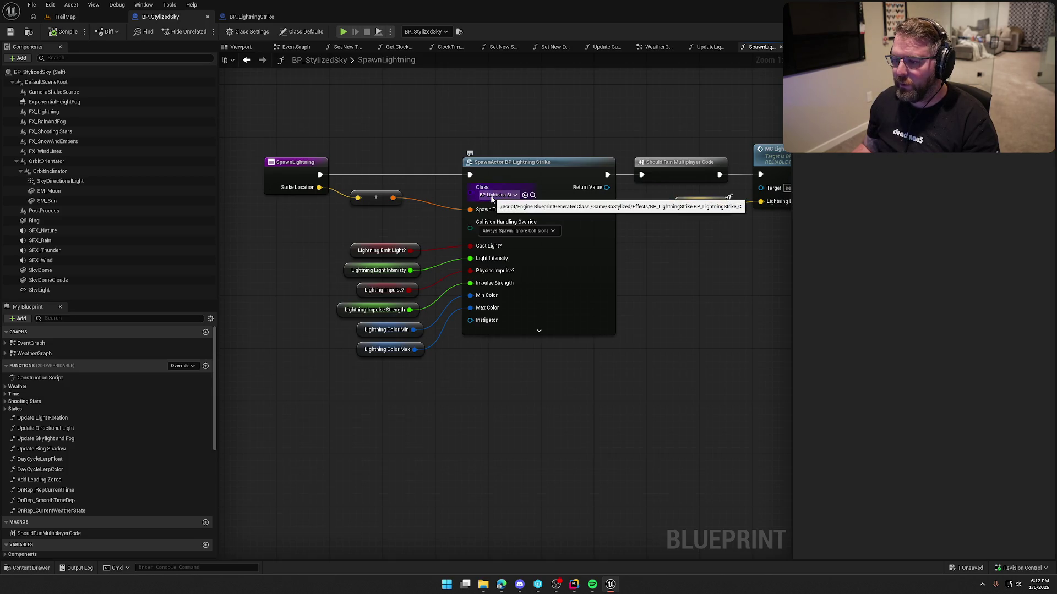
mouse_move(249, 130)
mouse_down()
mouse_move(596, 408)
mouse_move(625, 416)
mouse_move(569, 413)
mouse_up()
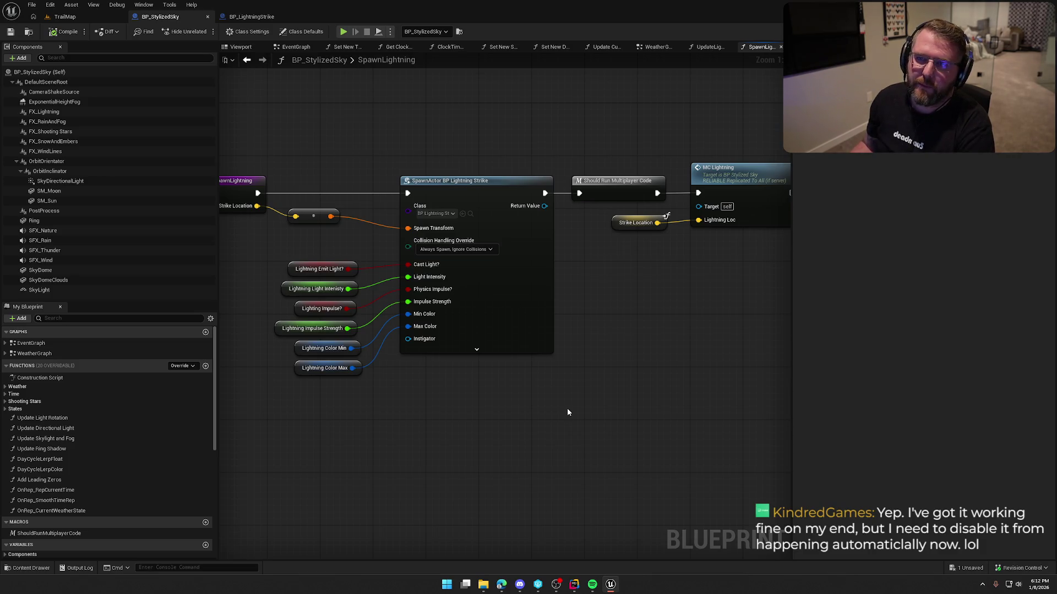
click(246, 60)
scroll(579, 327, down, 6)
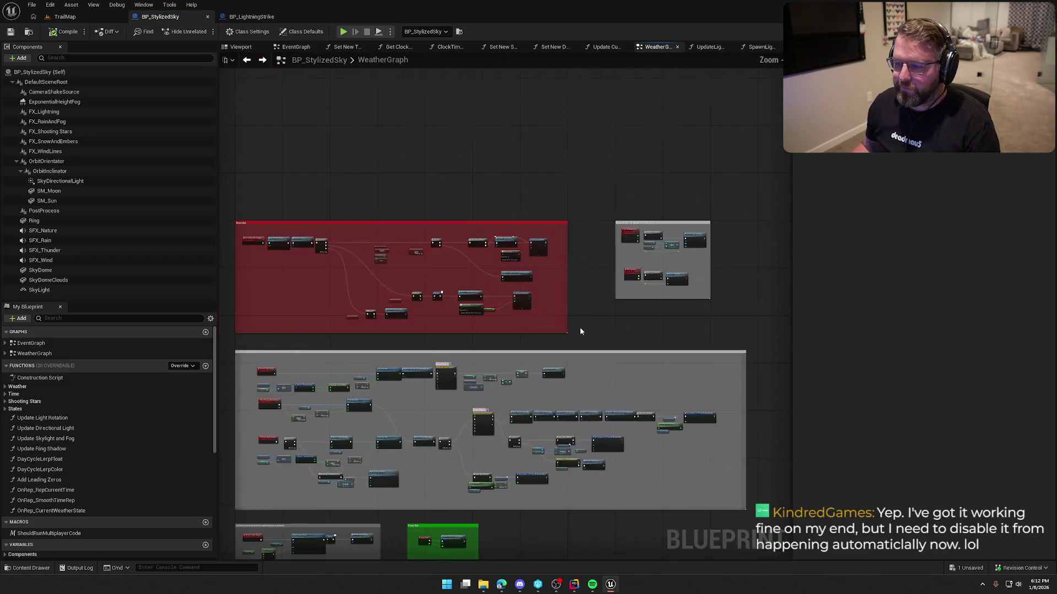
scroll(451, 339, up, 7)
drag(400, 158, 536, 336)
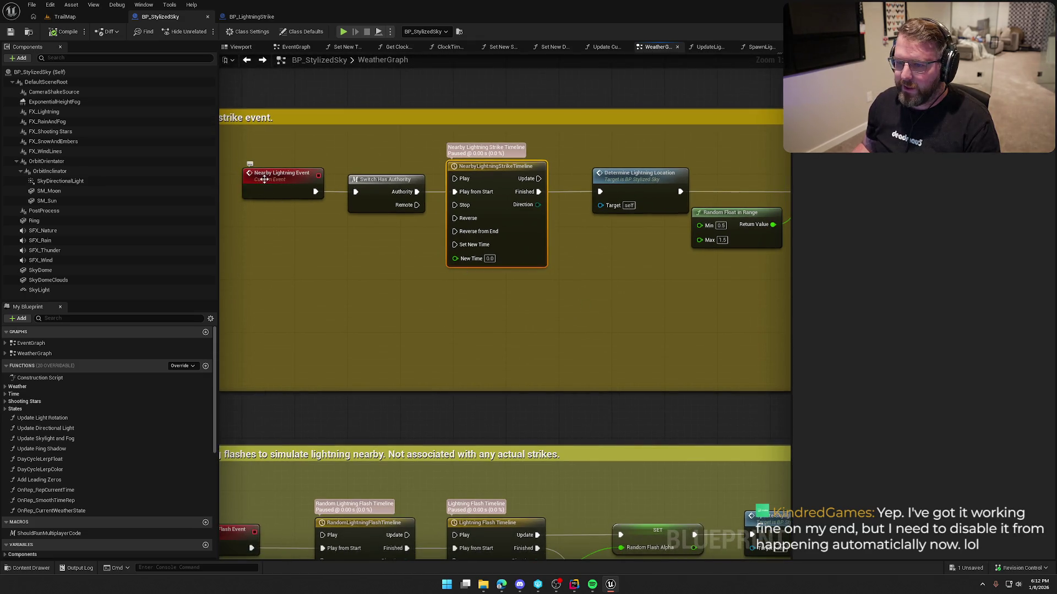
click(385, 181)
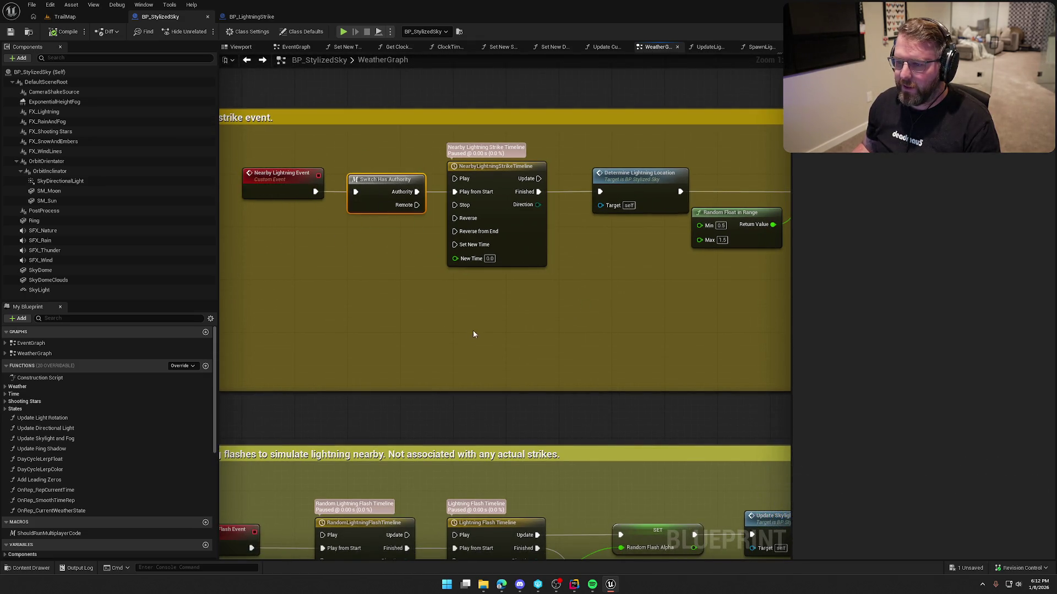
drag(440, 280, 320, 125)
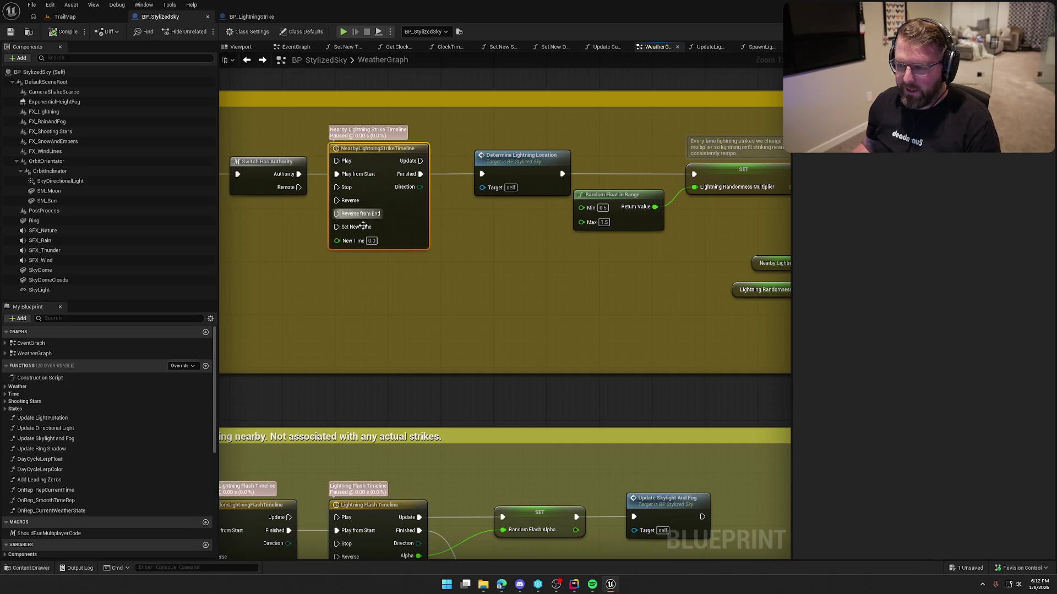
drag(489, 286, 492, 286)
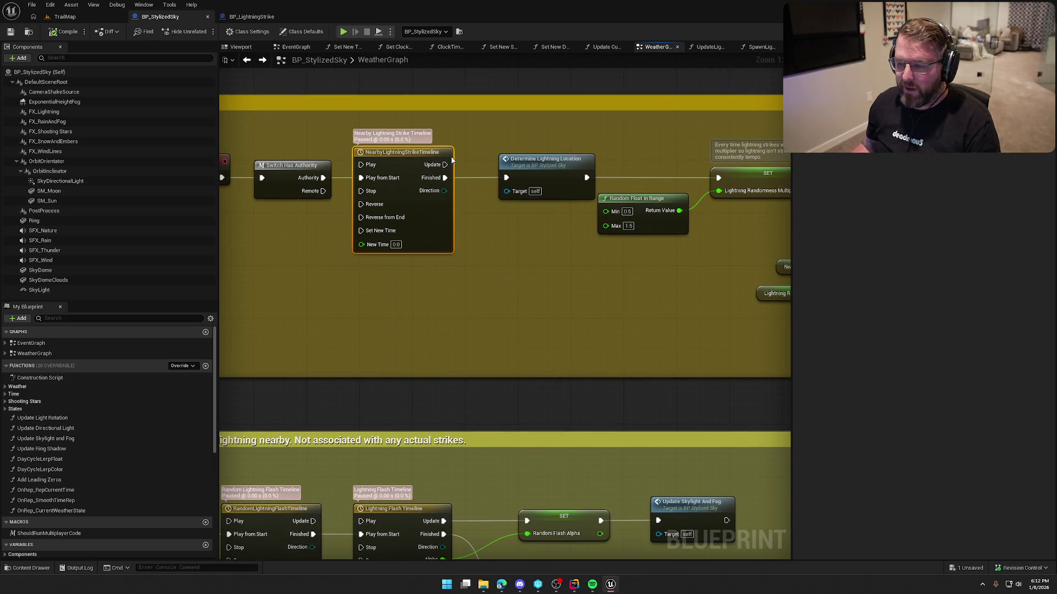
mouse_move(525, 281)
mouse_down()
mouse_move(512, 279)
mouse_move(455, 190)
mouse_up()
drag(543, 176, 314, 165)
drag(732, 221, 242, 171)
double_click(612, 129)
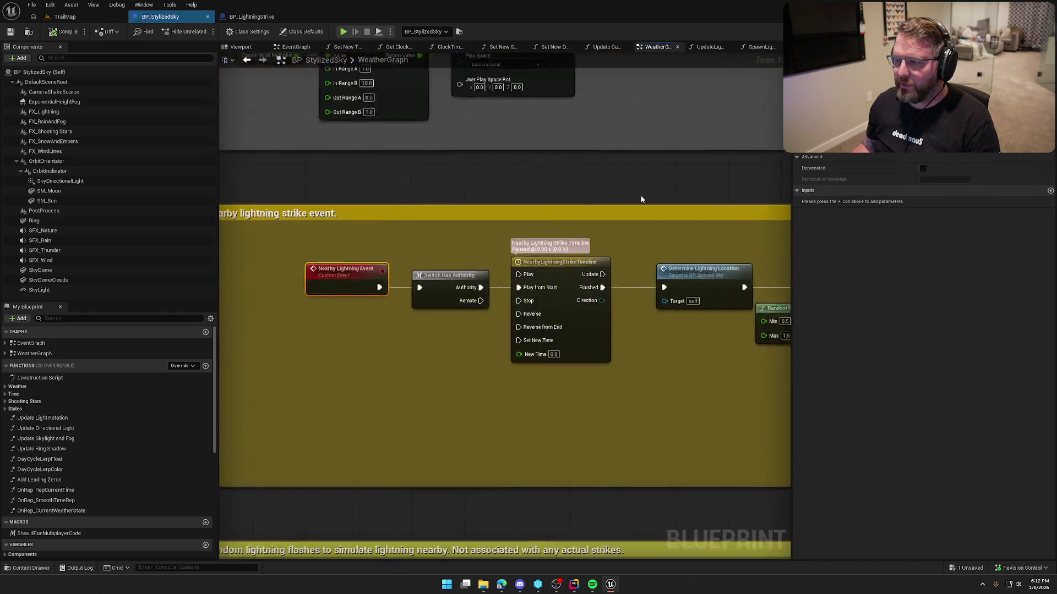
mouse_move(558, 409)
mouse_down()
mouse_move(531, 391)
mouse_move(589, 314)
mouse_up()
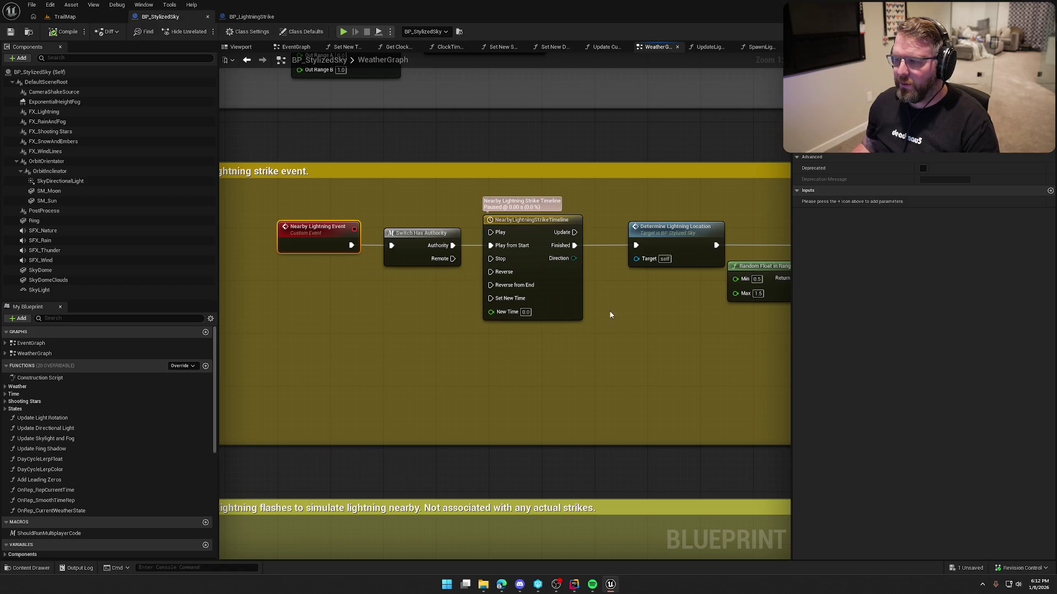
drag(610, 314, 520, 226)
mouse_move(579, 324)
mouse_down()
mouse_move(319, 282)
mouse_move(138, 271)
mouse_up()
mouse_move(231, 341)
mouse_down()
mouse_move(54, 353)
mouse_move(226, 356)
mouse_up()
mouse_move(362, 259)
mouse_down()
mouse_move(639, 384)
mouse_move(339, 351)
mouse_up()
click(641, 379)
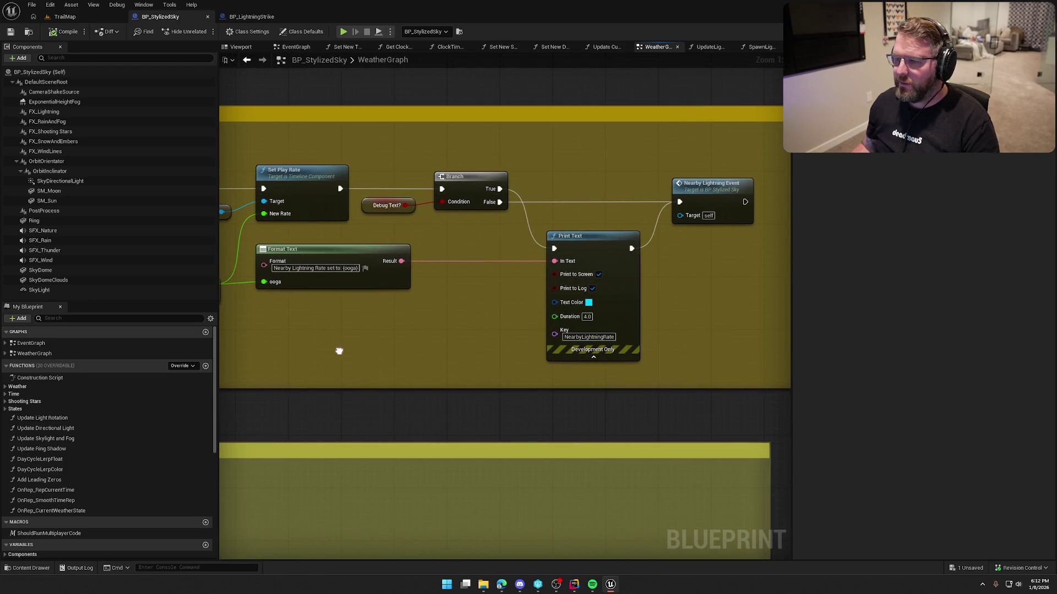
drag(339, 351, 606, 339)
drag(237, 331, 468, 301)
Inspect Determine Lightning Location's hit-result nodes, then close the BP_StylizedSky and BP_LightningStrike tabs
double_click(416, 173)
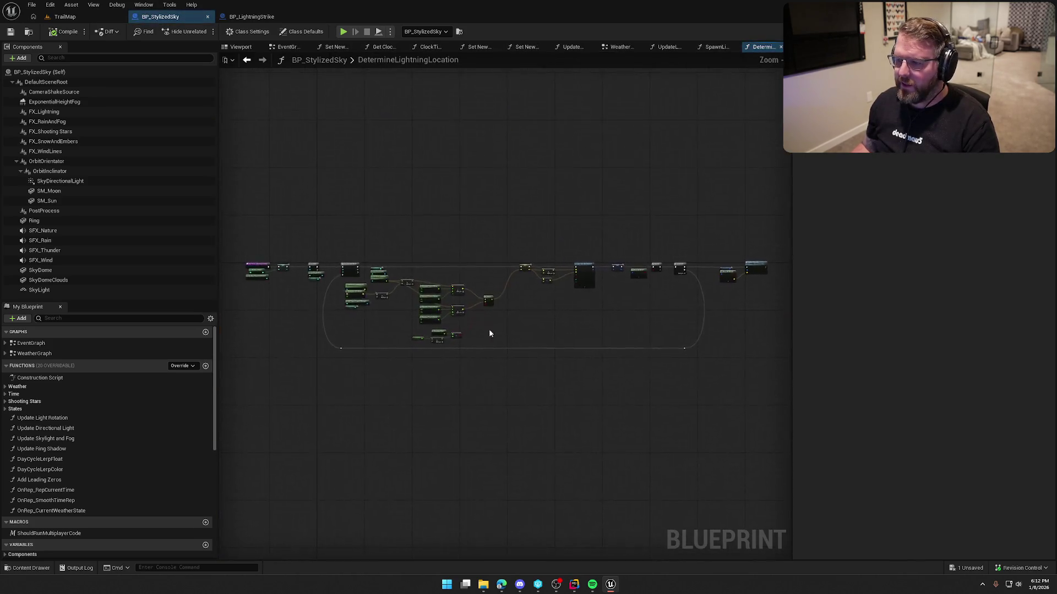
mouse_move(590, 337)
mouse_down()
mouse_move(365, 362)
mouse_move(370, 338)
mouse_move(403, 341)
mouse_up()
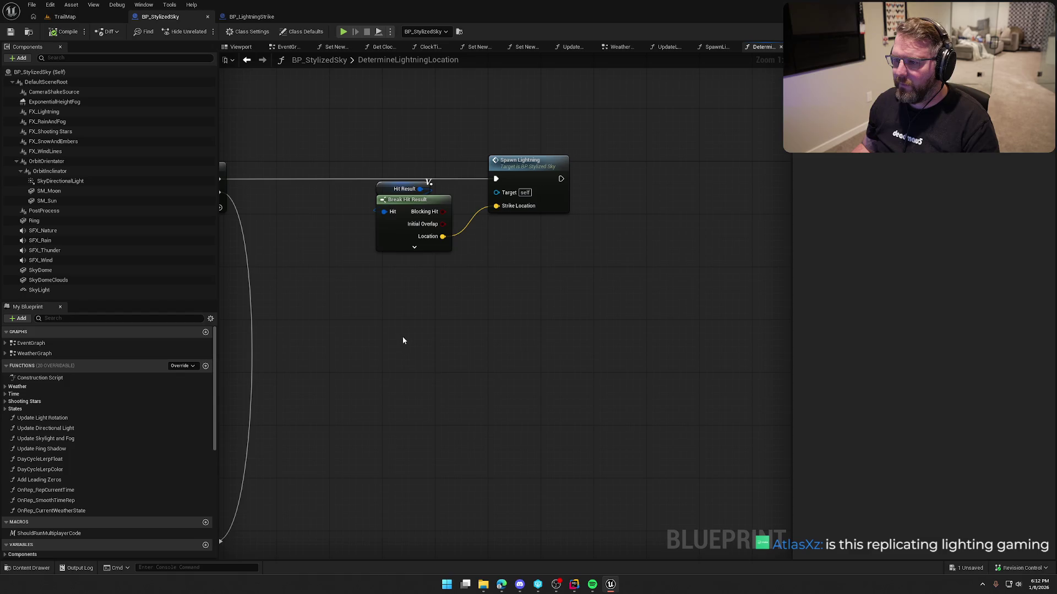
drag(465, 253, 612, 382)
click(528, 302)
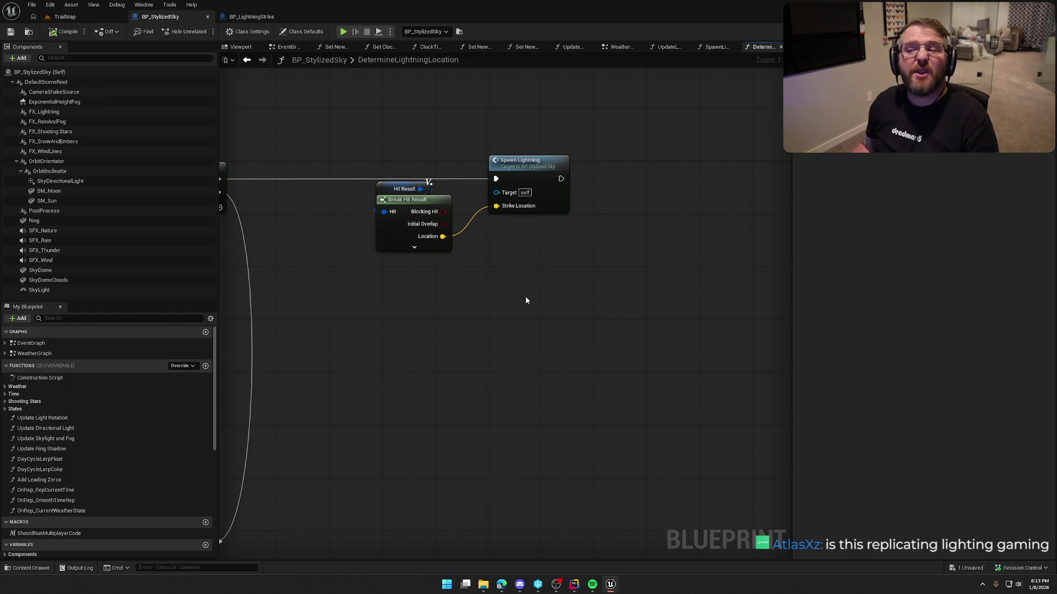
middle_click(160, 18)
middle_click(161, 18)
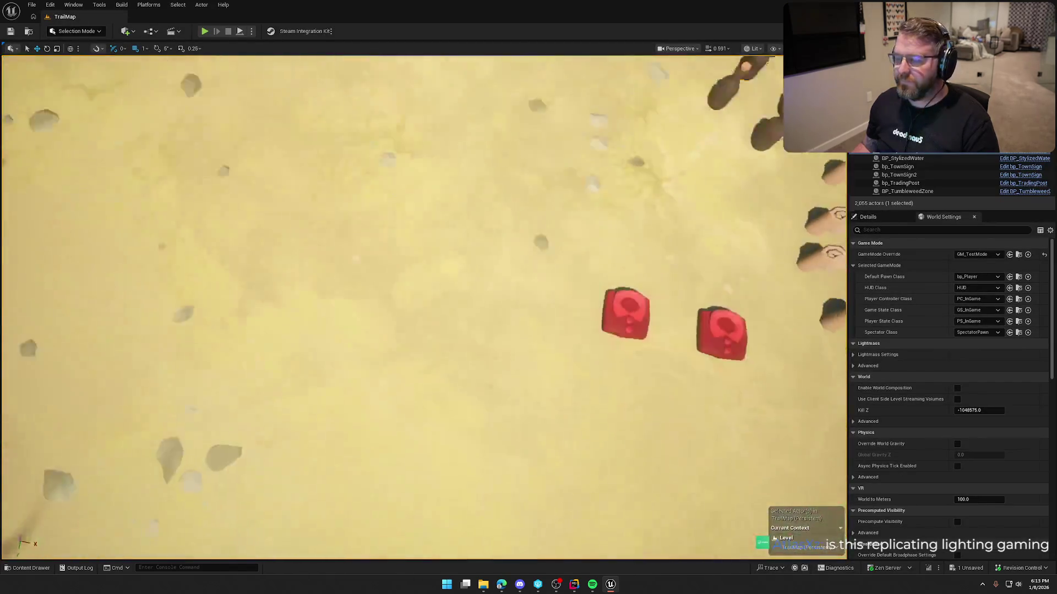
Look around the TrailMap level, then open the Content Drawer on the Stylized/Effects folder
scroll(472, 226, down, 10)
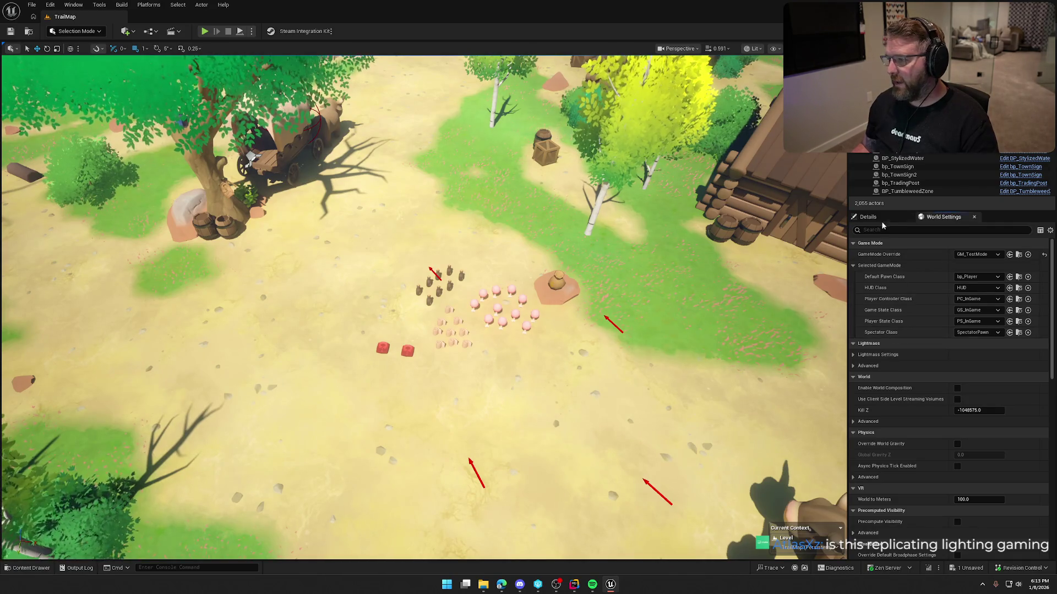
click(868, 216)
scroll(615, 279, up, 1)
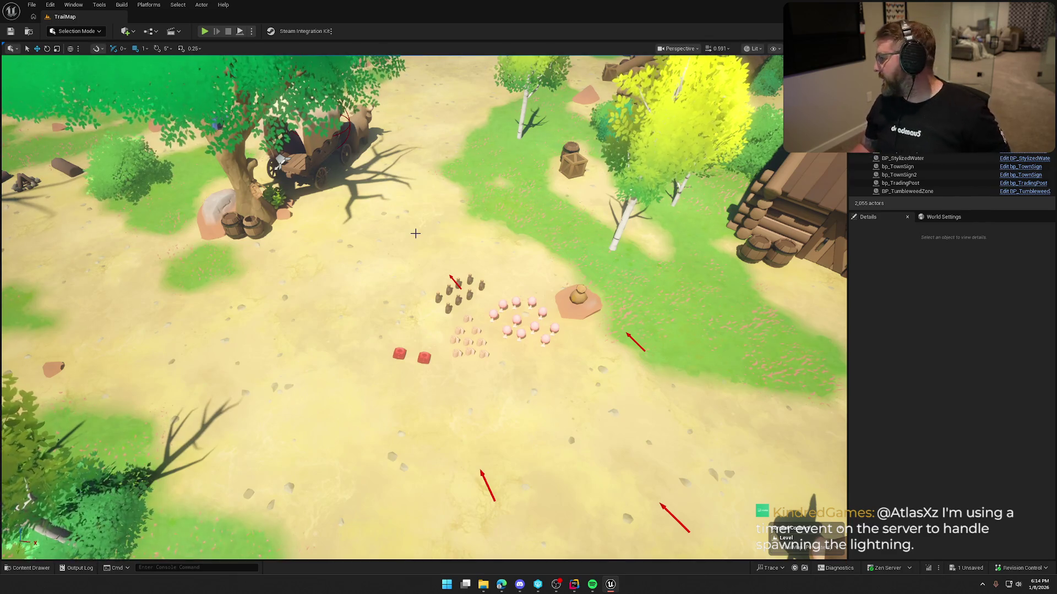
drag(428, 285, 430, 276)
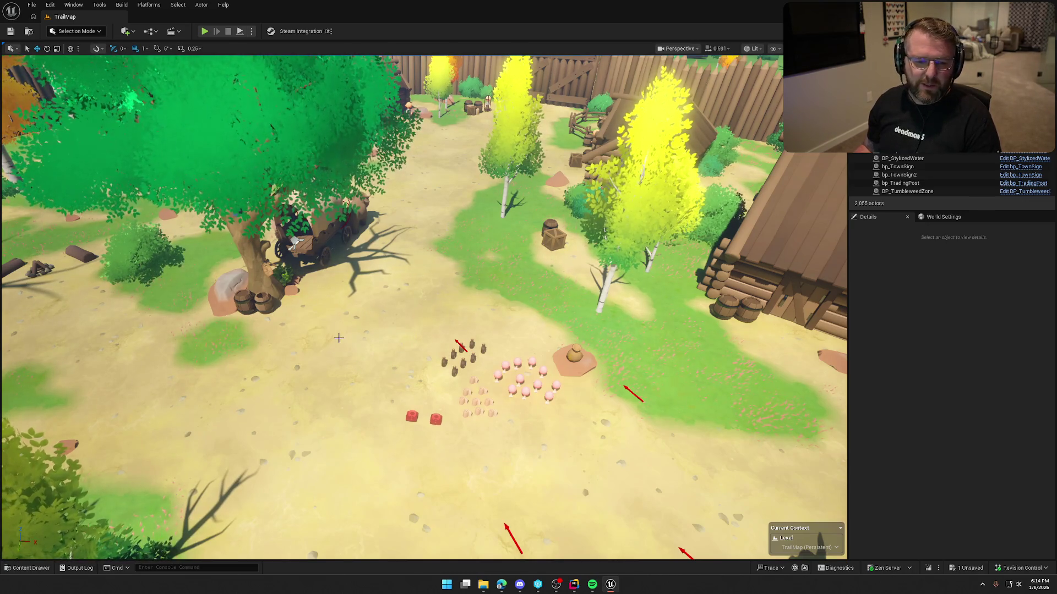
key(Up)
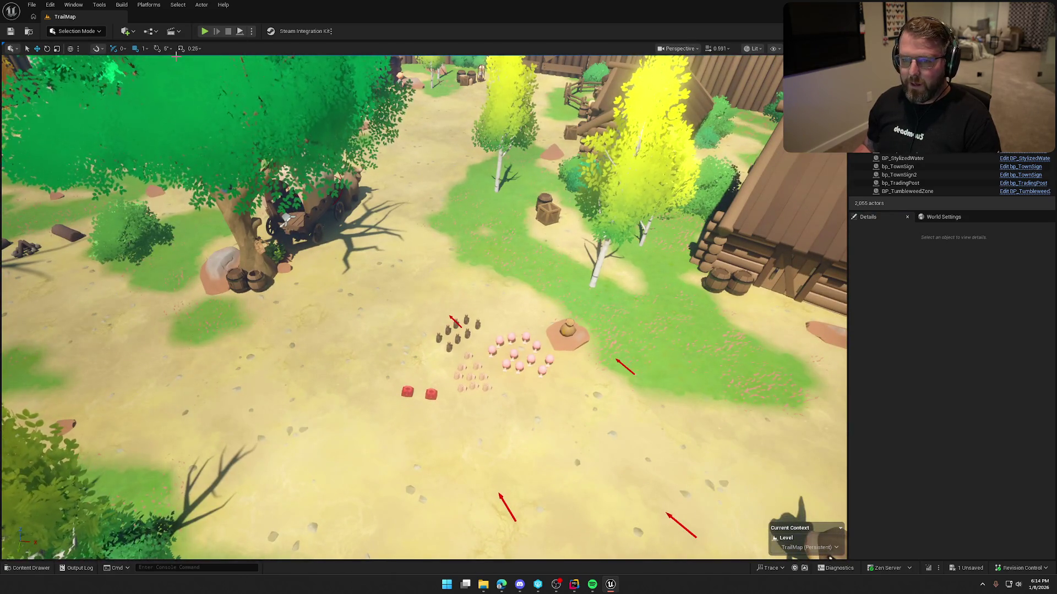
key(ctrl+space)
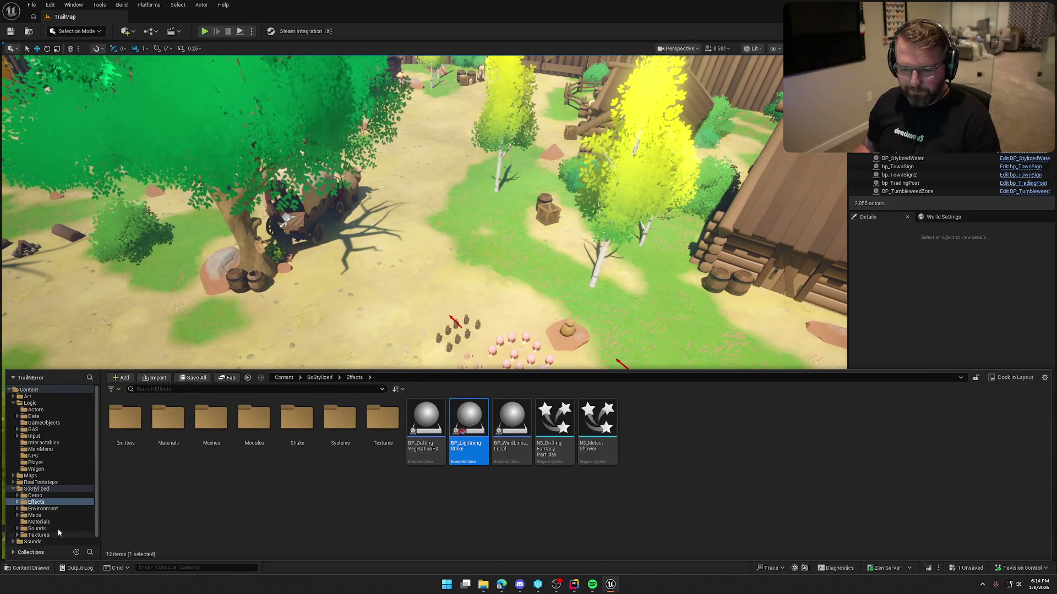
Browse Content > UI, briefly check UI_MainMenu, then open UI_GameHUD from the InGame folder
click(13, 403)
click(13, 423)
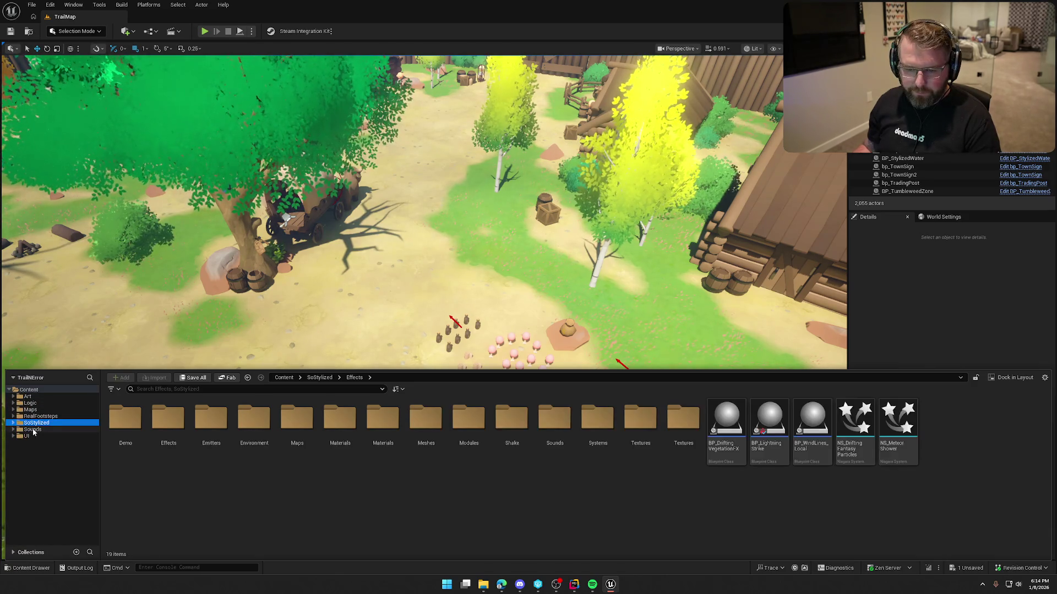
click(26, 436)
double_click(252, 424)
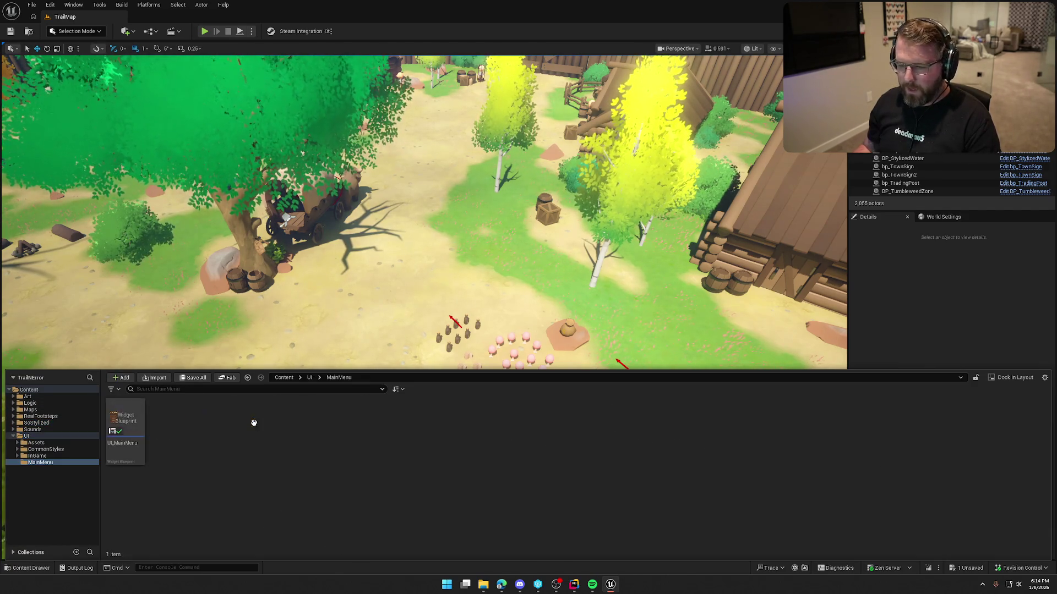
click(141, 424)
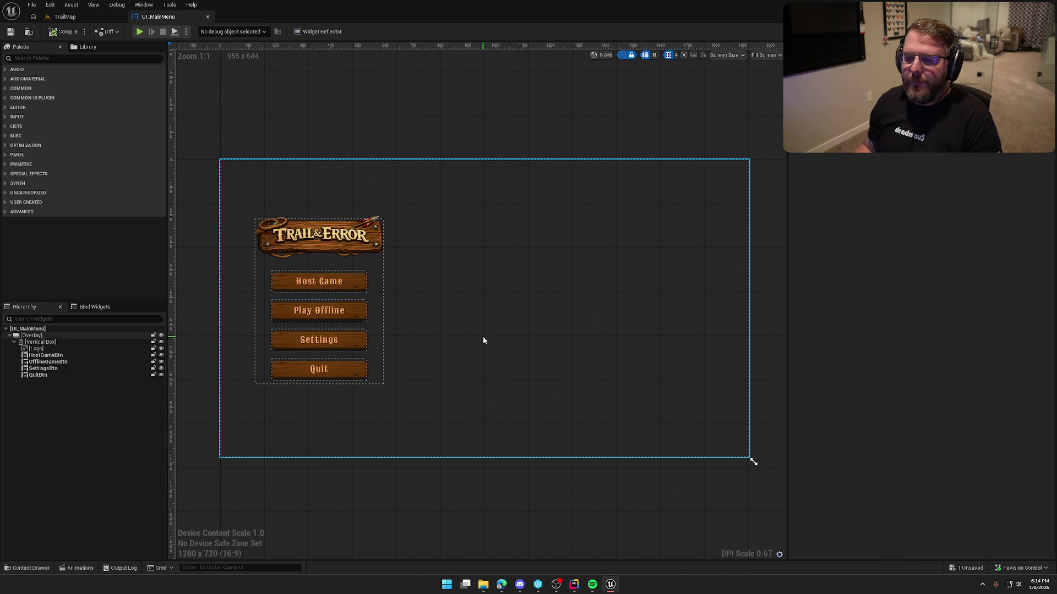
click(207, 16)
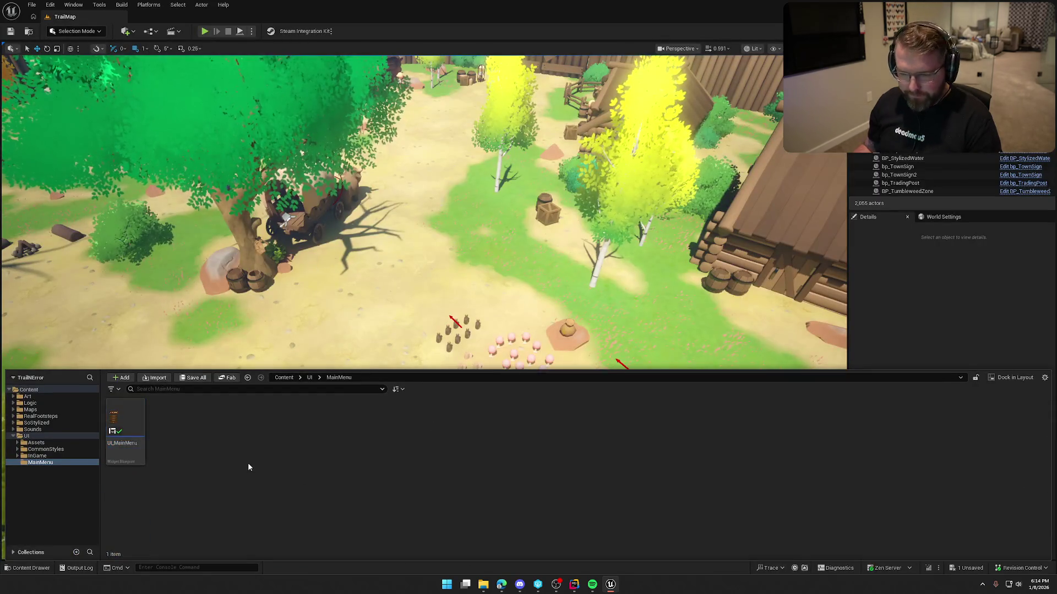
click(44, 437)
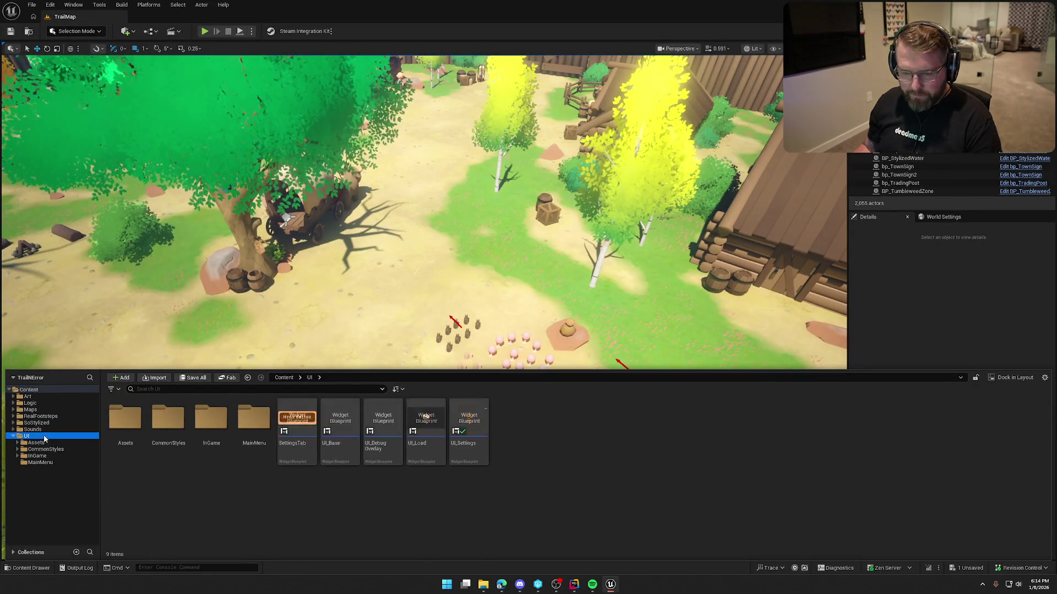
click(37, 455)
double_click(206, 460)
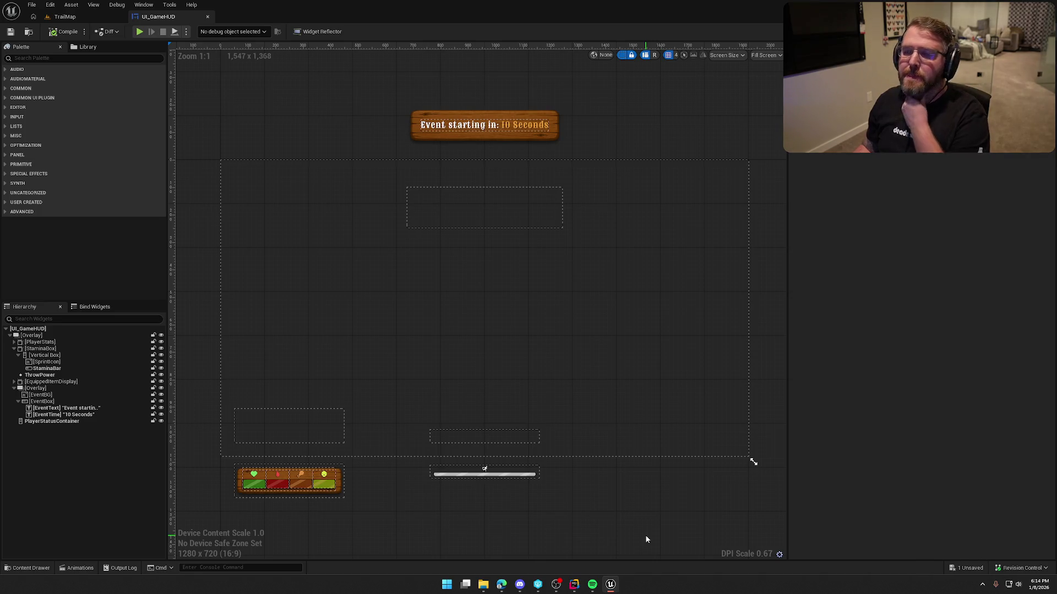
Pan the UI_GameHUD designer canvas slightly
drag(641, 523, 628, 531)
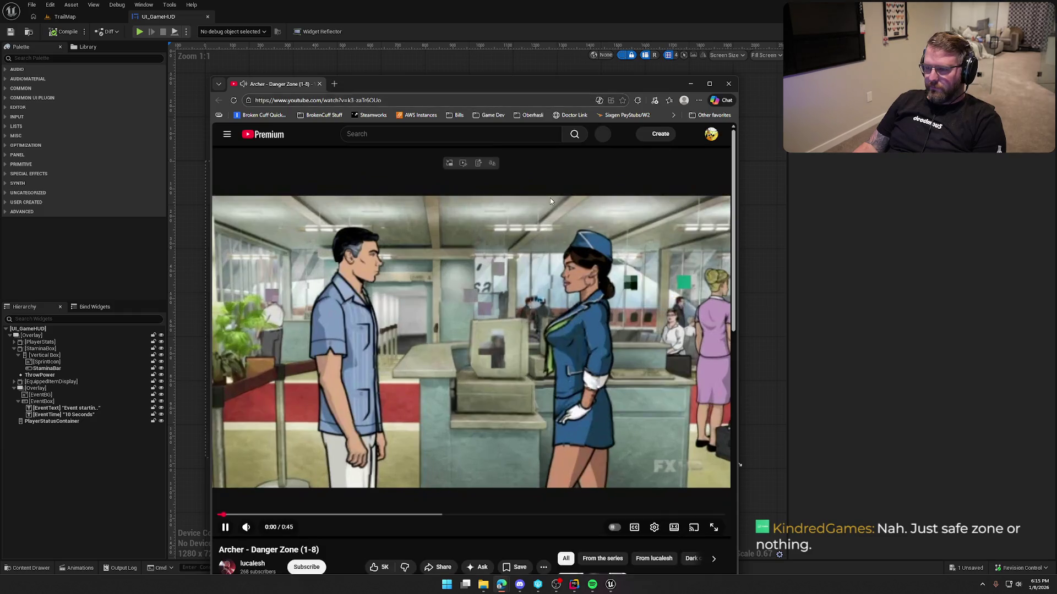
Turn up the Archer clip's volume, move the browser window down, then close it
mouse_move(263, 529)
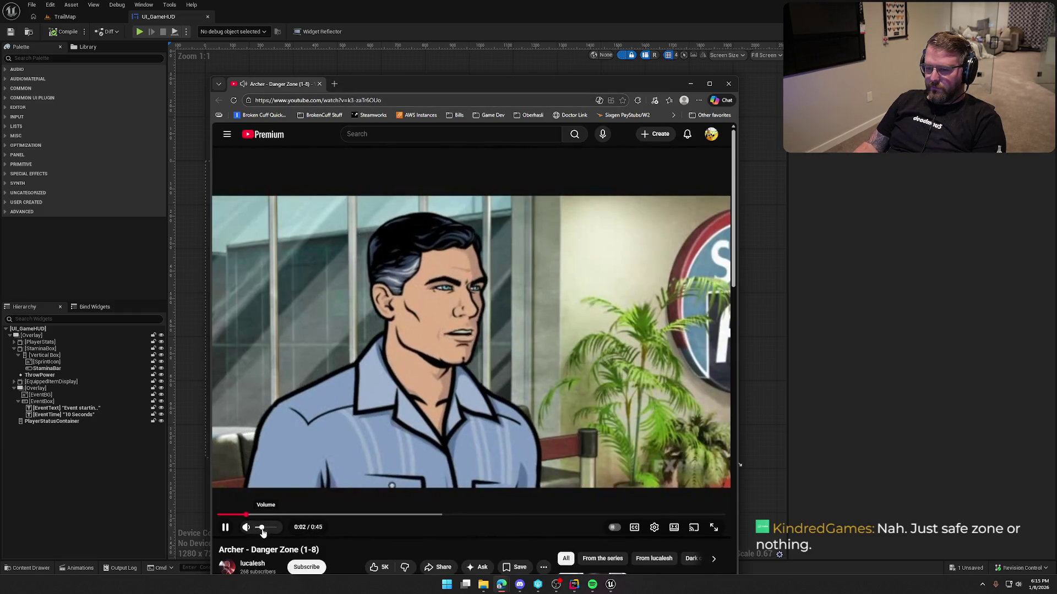
drag(263, 529, 267, 532)
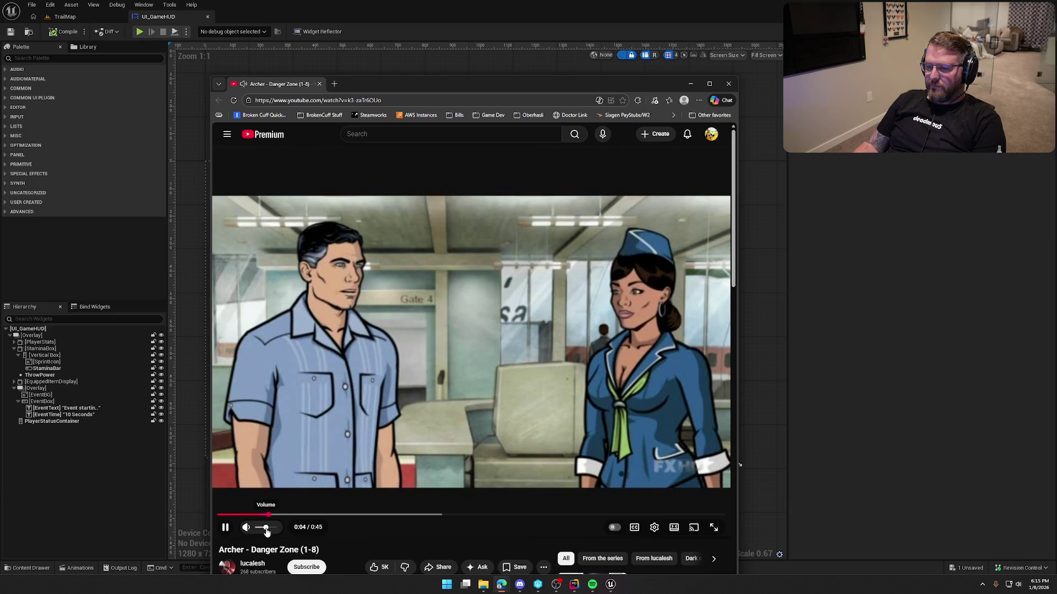
mouse_move(408, 85)
mouse_down()
mouse_move(417, 139)
mouse_move(358, 61)
mouse_move(360, 32)
mouse_up()
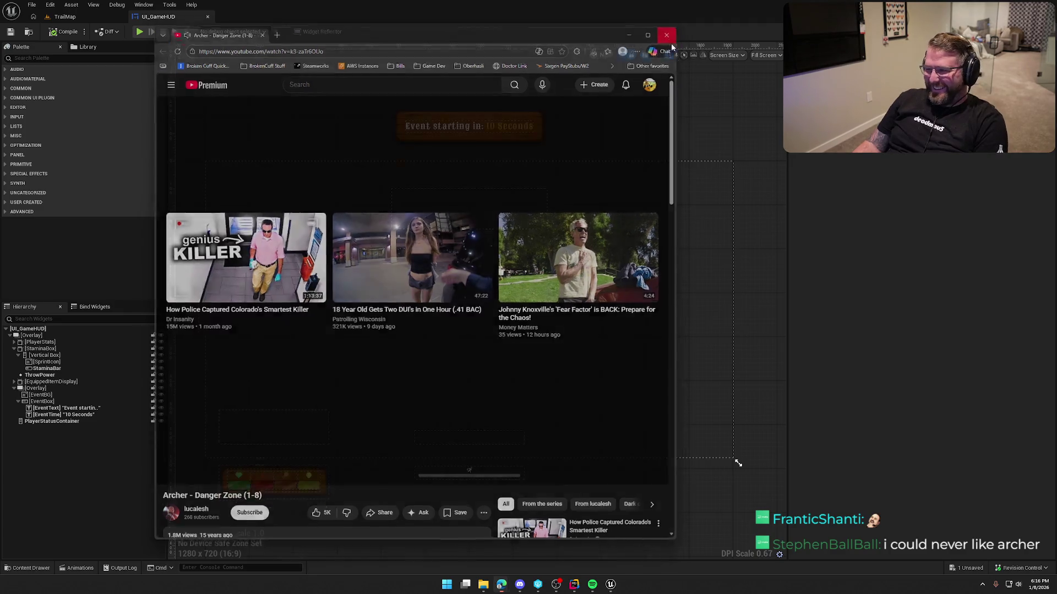
click(670, 32)
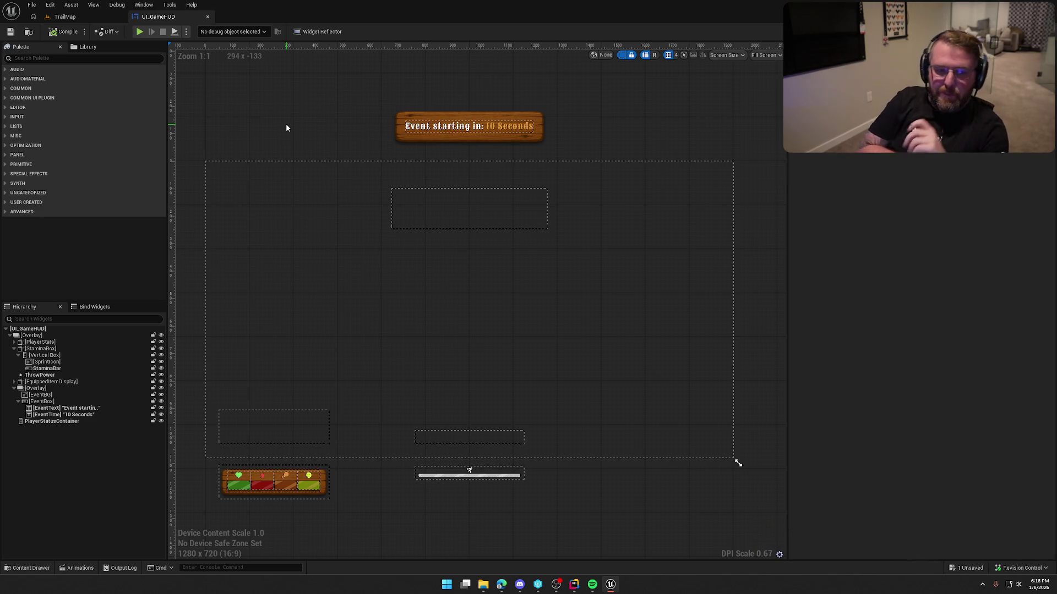
drag(290, 139, 301, 130)
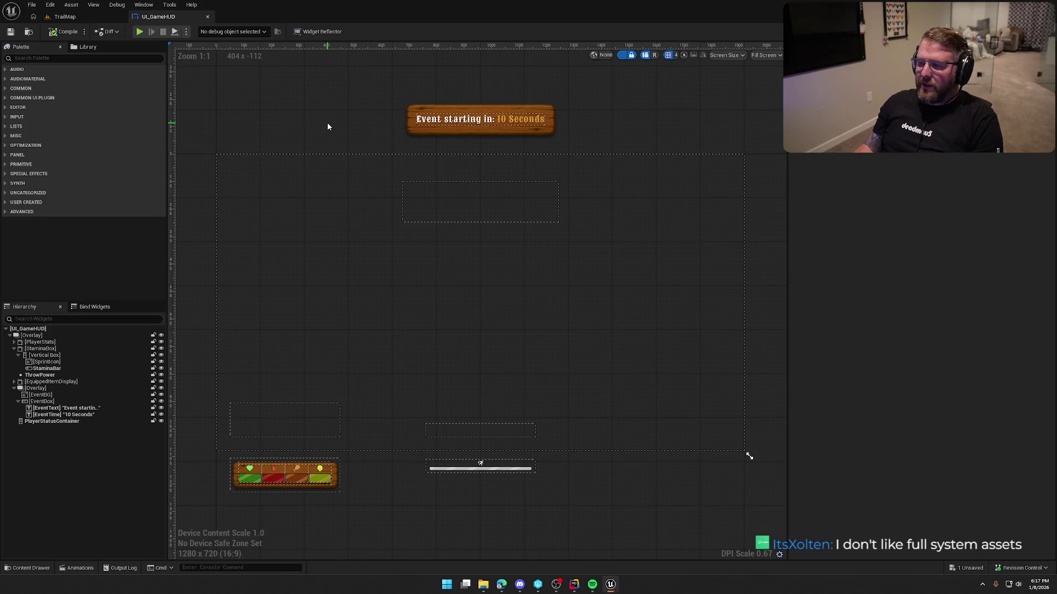
drag(327, 127, 326, 125)
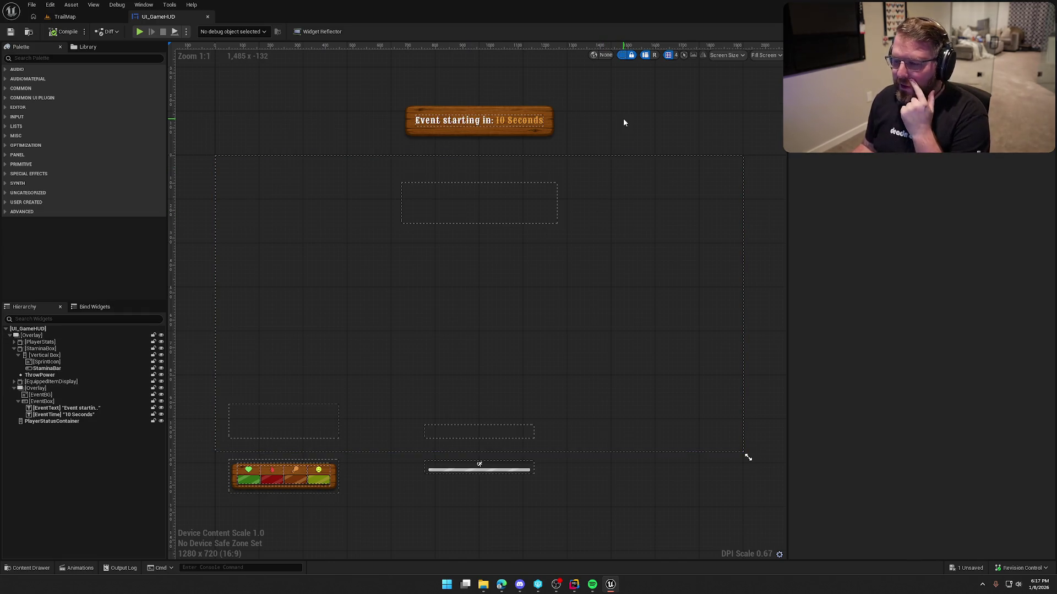
drag(624, 122, 616, 120)
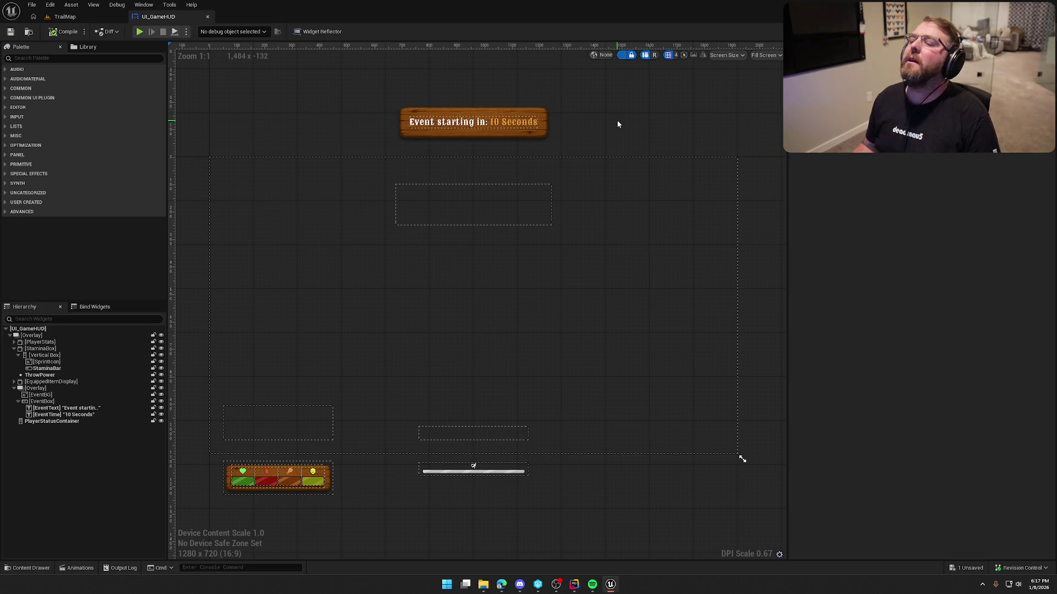
click(622, 55)
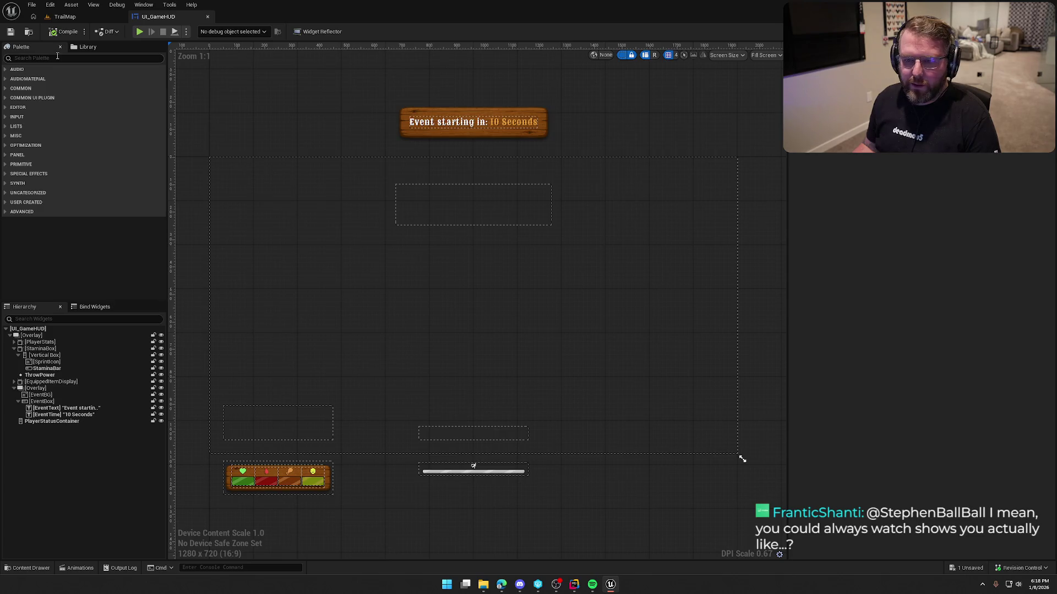
Add a Vertical Box to the HUD hierarchy instead of a Common Text widget
text(common text)
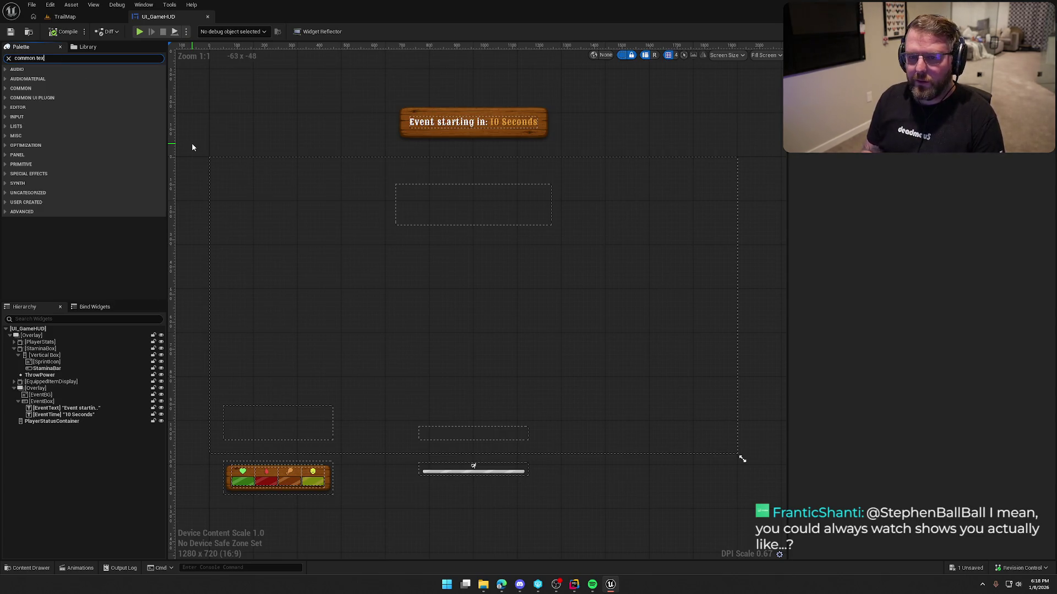
mouse_move(43, 105)
mouse_down()
mouse_move(140, 190)
mouse_move(134, 203)
mouse_up()
click(44, 58)
text(vert)
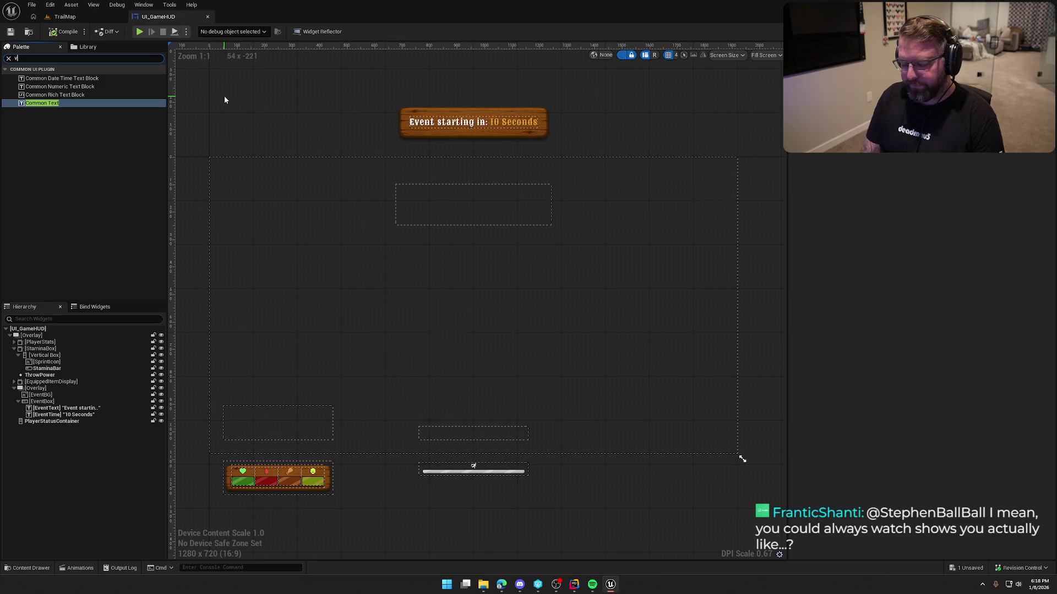
click(41, 79)
mouse_move(41, 79)
mouse_down()
mouse_move(125, 266)
mouse_move(24, 337)
mouse_up()
click(14, 349)
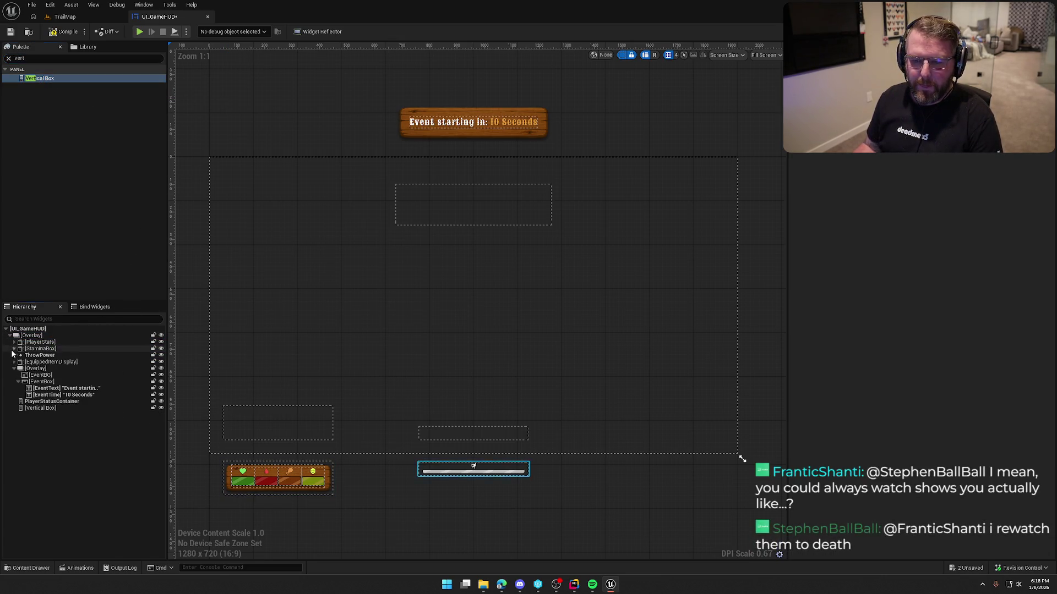
click(14, 369)
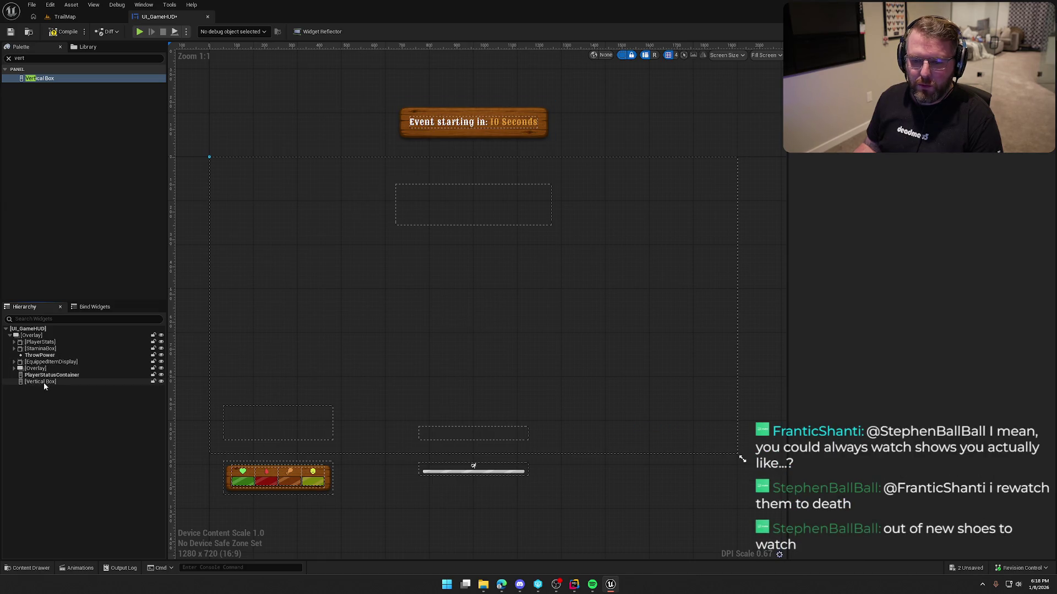
click(44, 381)
Centre the Vertical Box horizontally, set its top padding to 100, and rename it ZoneInfoBox
click(918, 194)
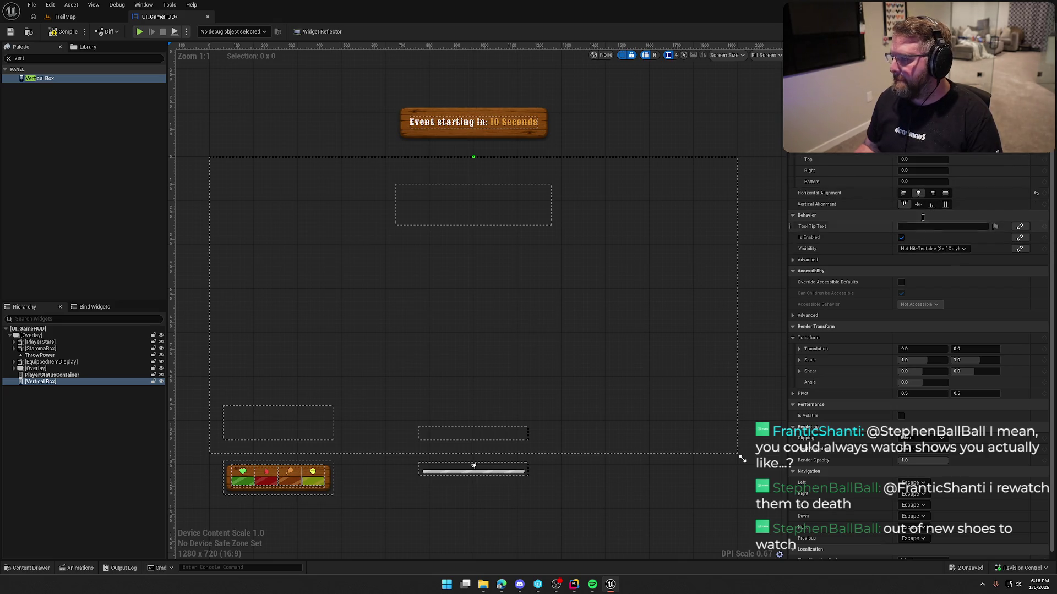
click(917, 159)
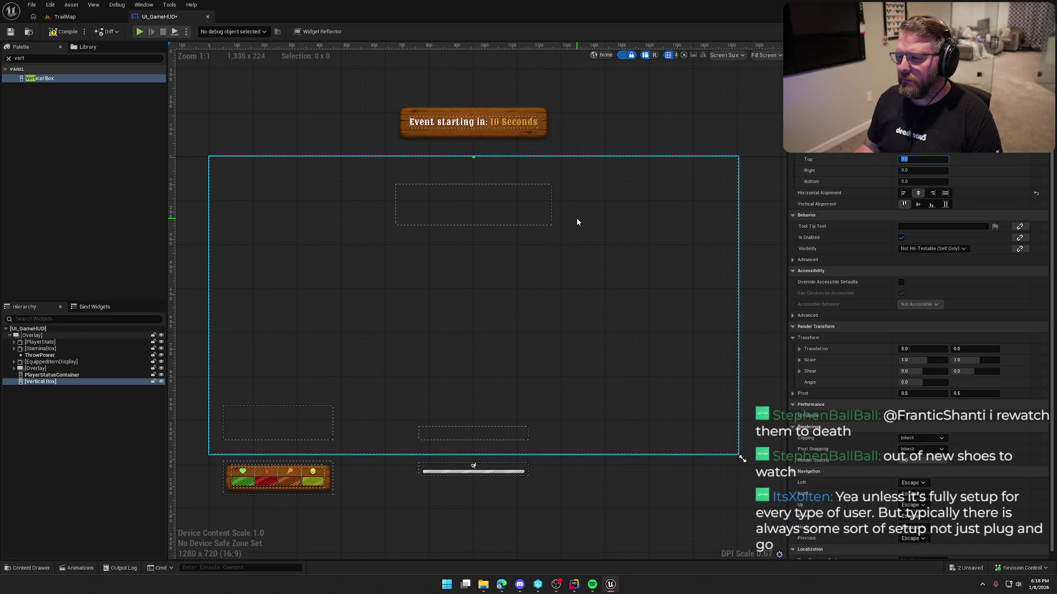
click(468, 205)
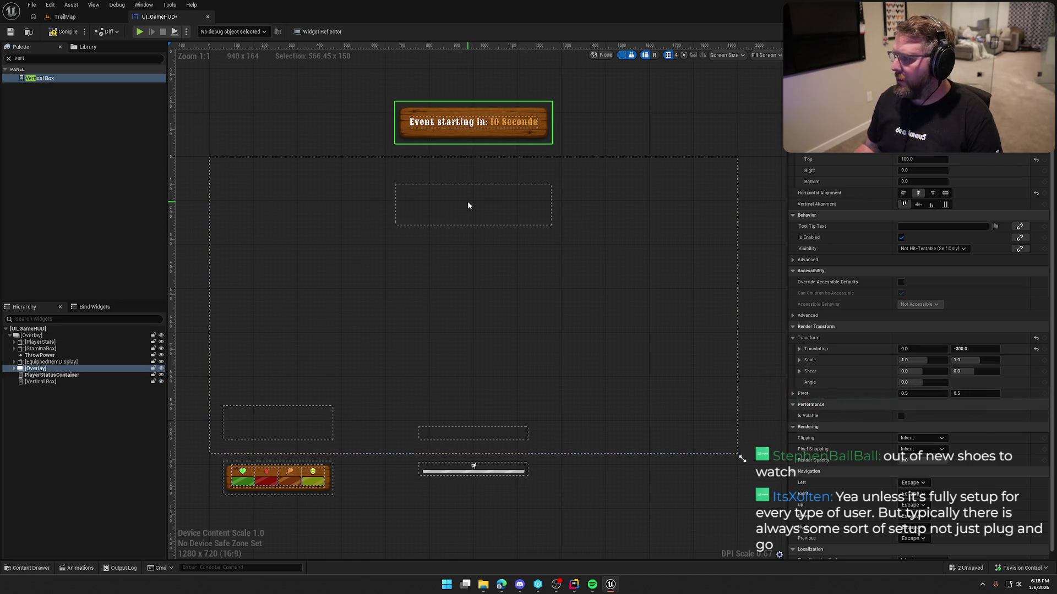
click(36, 381)
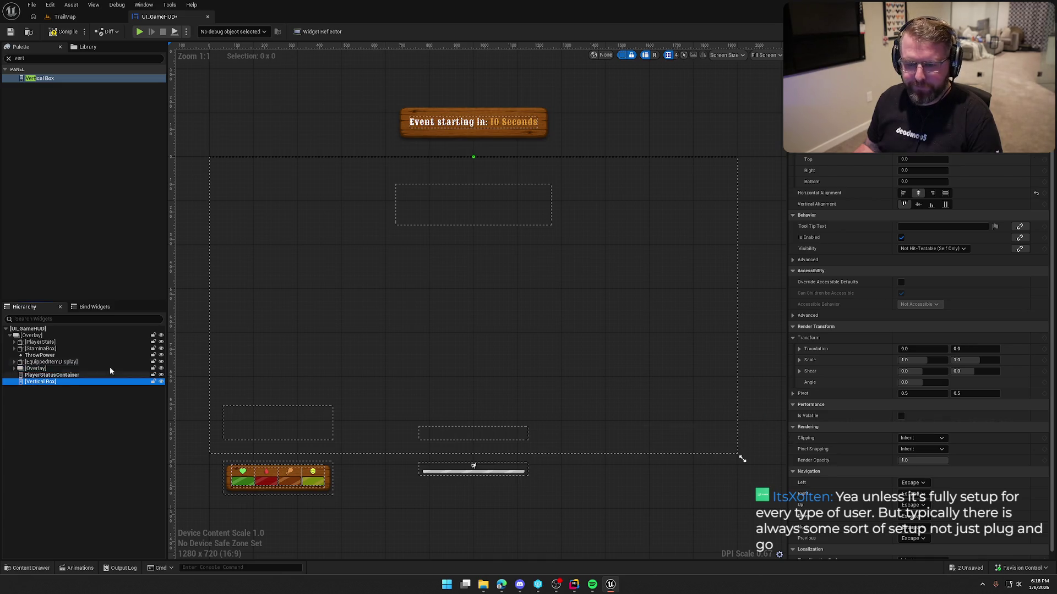
click(918, 159)
text(100)
key(Return)
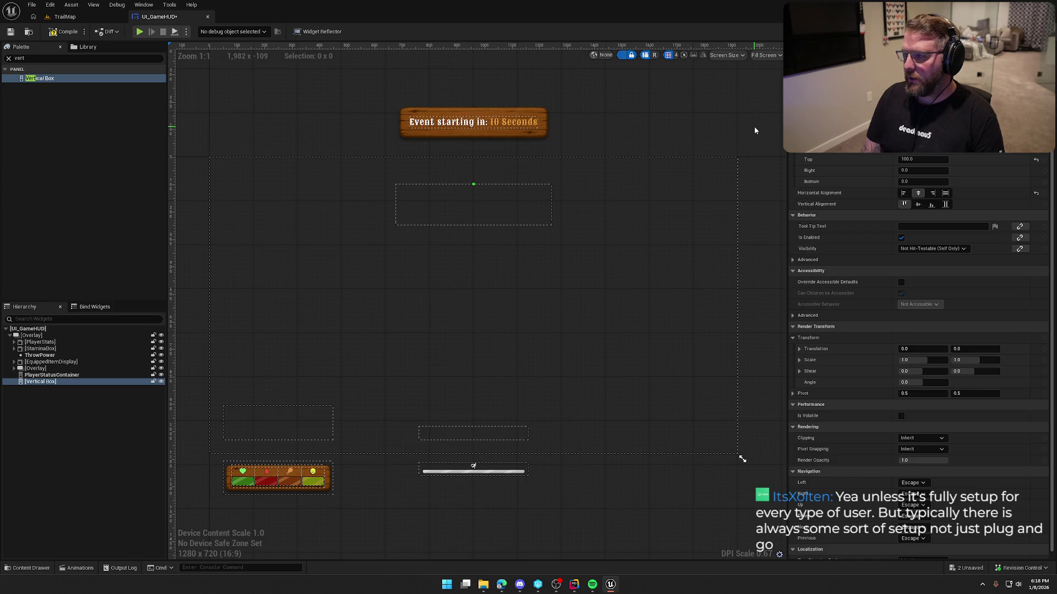
key(Return)
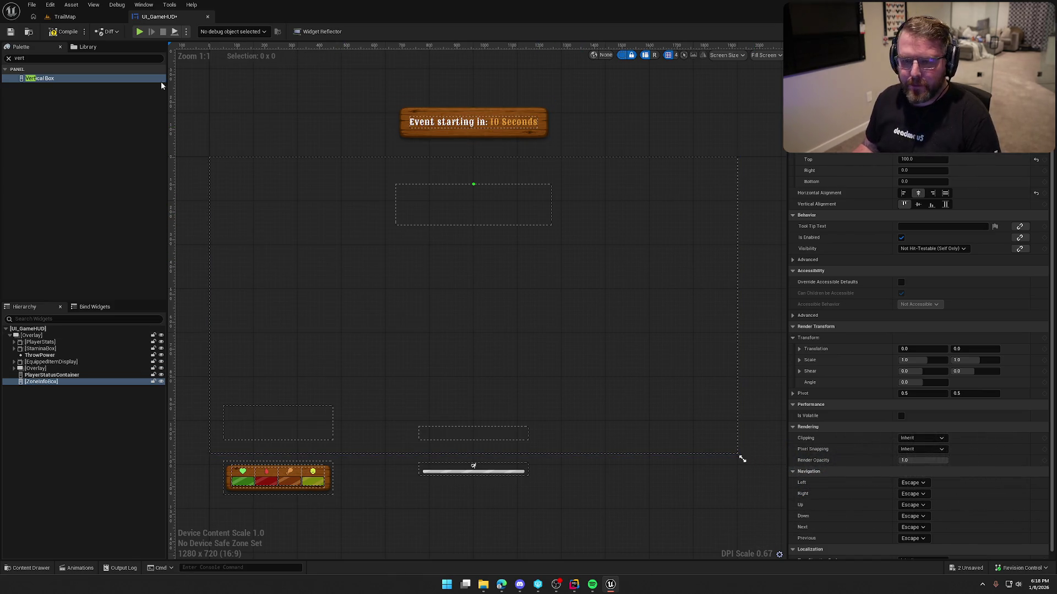
Place a Common Text element from the Palette inside ZoneInfoBox
text(com)
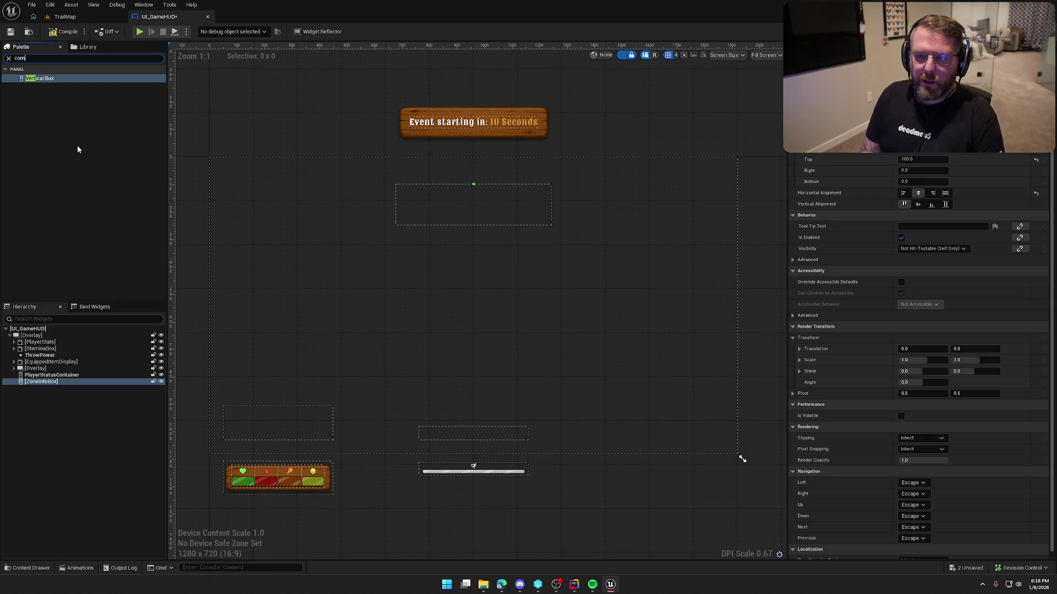
text(mon text)
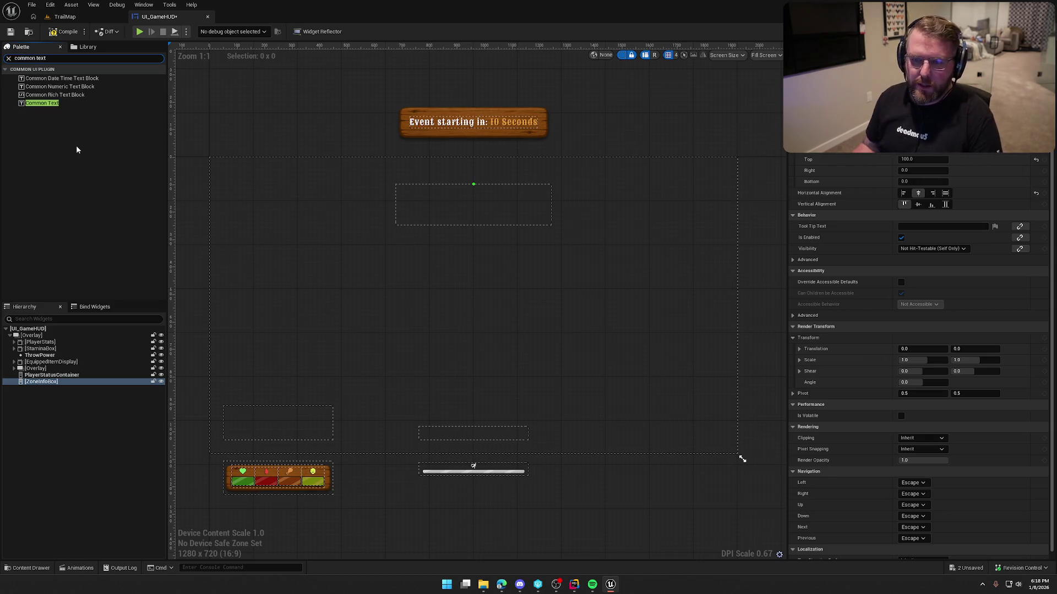
drag(42, 103, 41, 382)
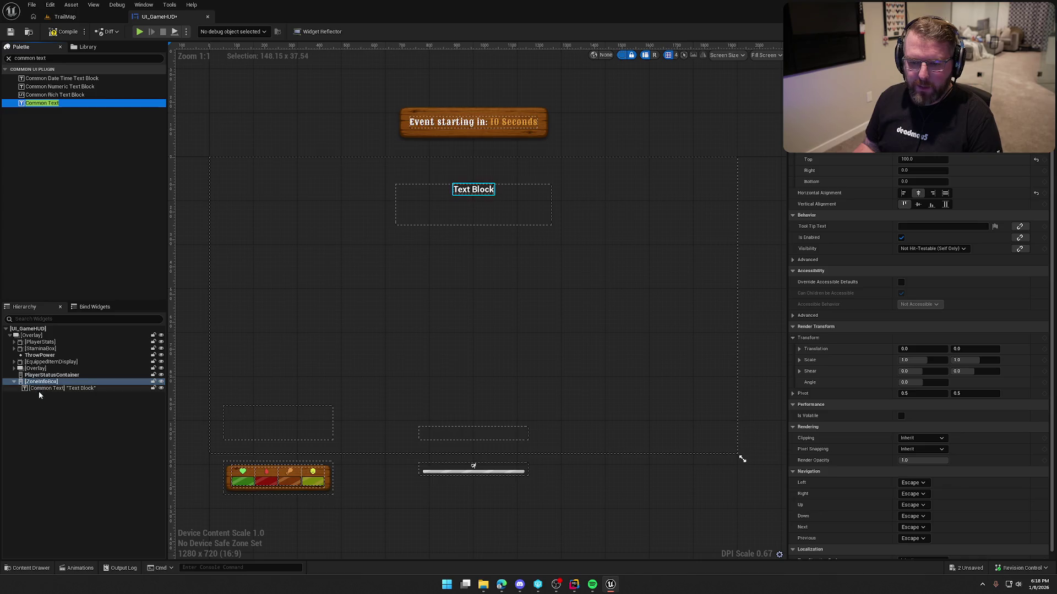
click(39, 388)
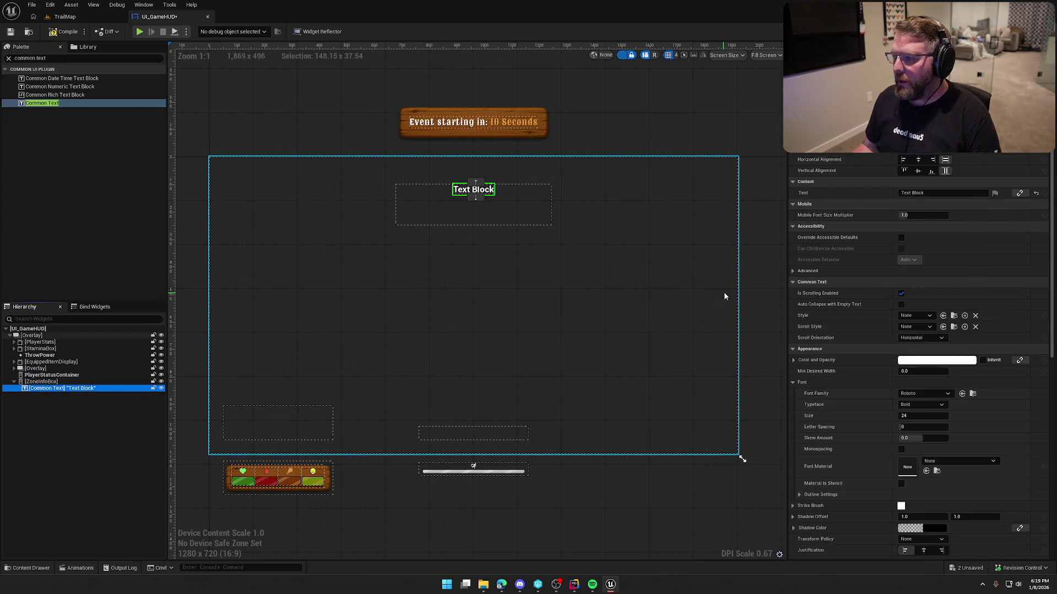
Set its text to 'The Great Plains' and apply the Default_24_White style
click(936, 194)
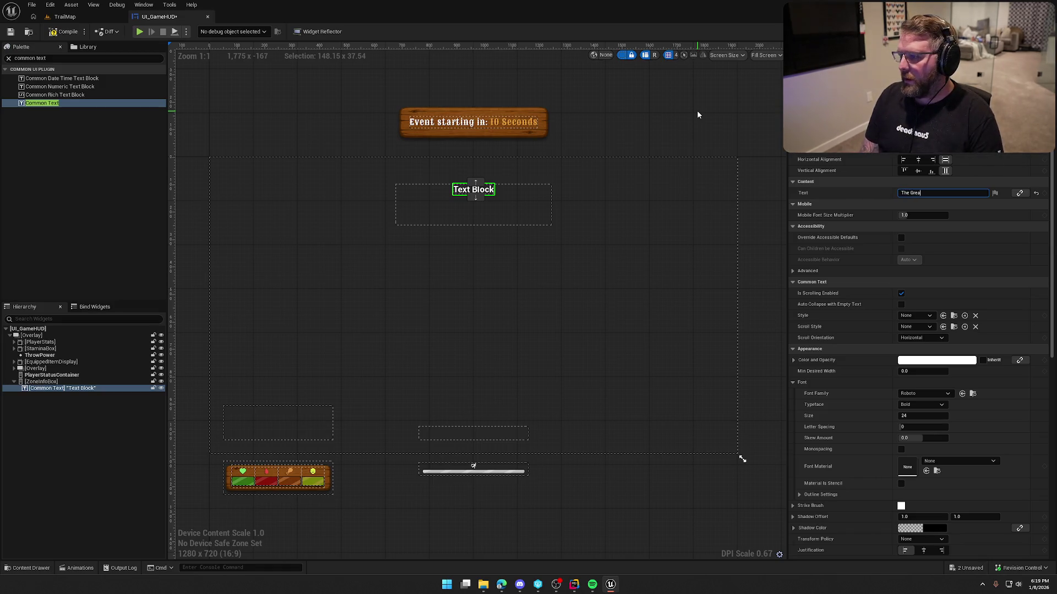
text(t Plains)
key(Return)
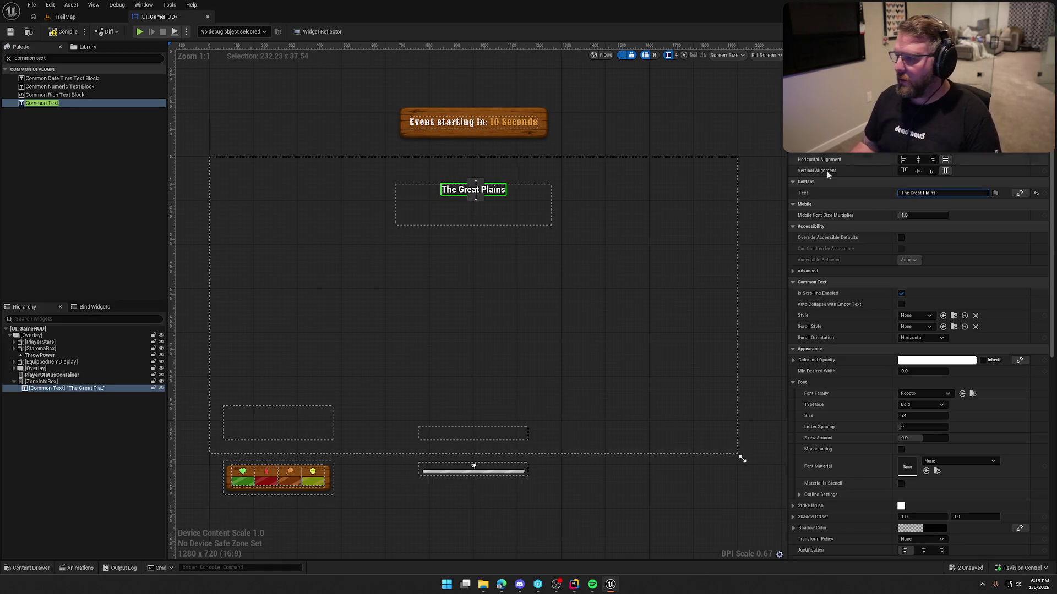
click(923, 315)
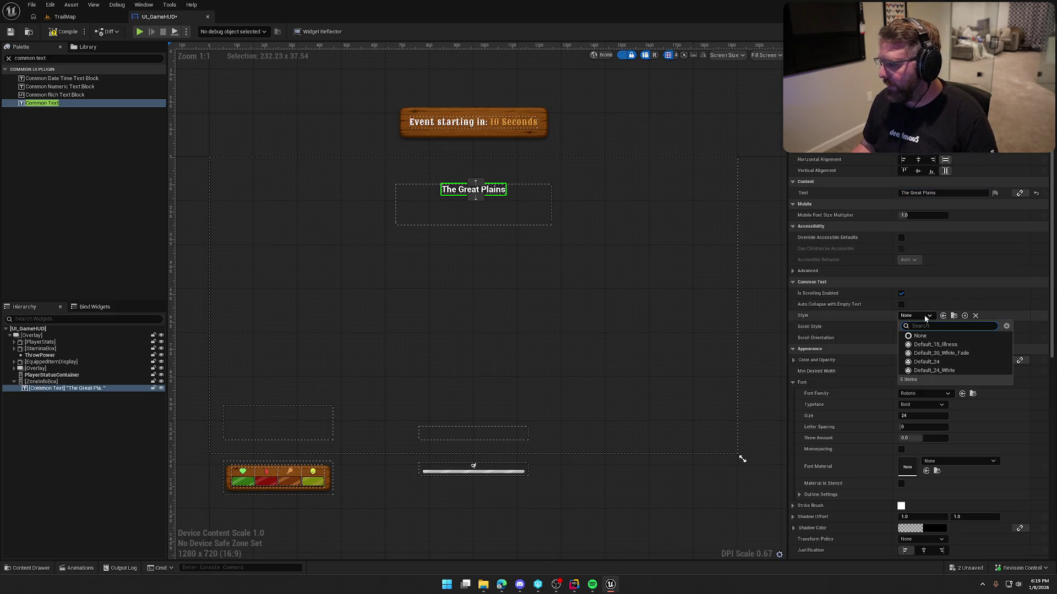
click(958, 370)
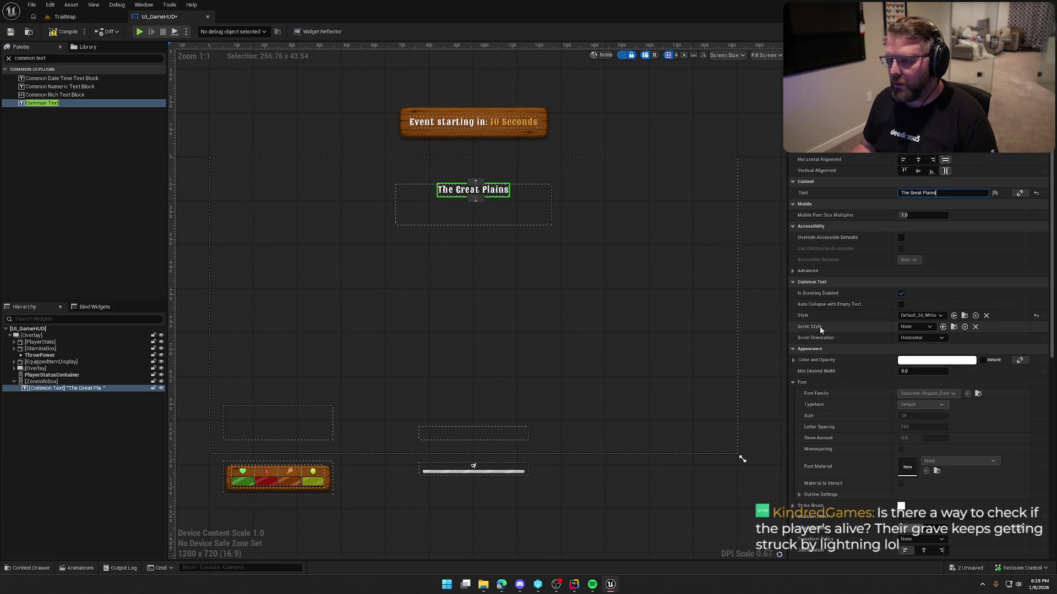
click(964, 316)
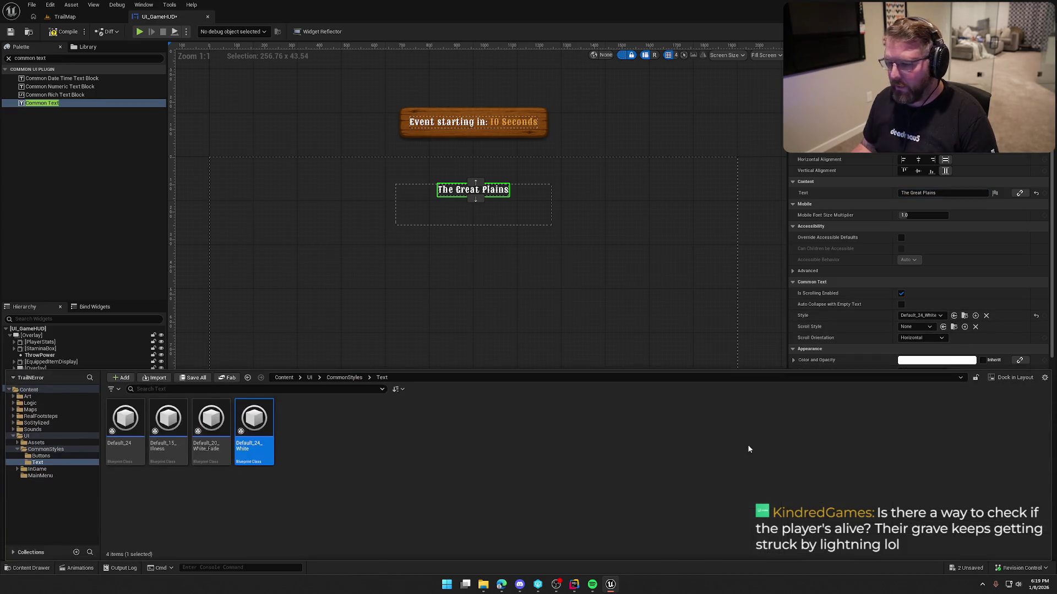
Duplicate Default_24_White as a new text style named Default_50_White
key(ctrl+d)
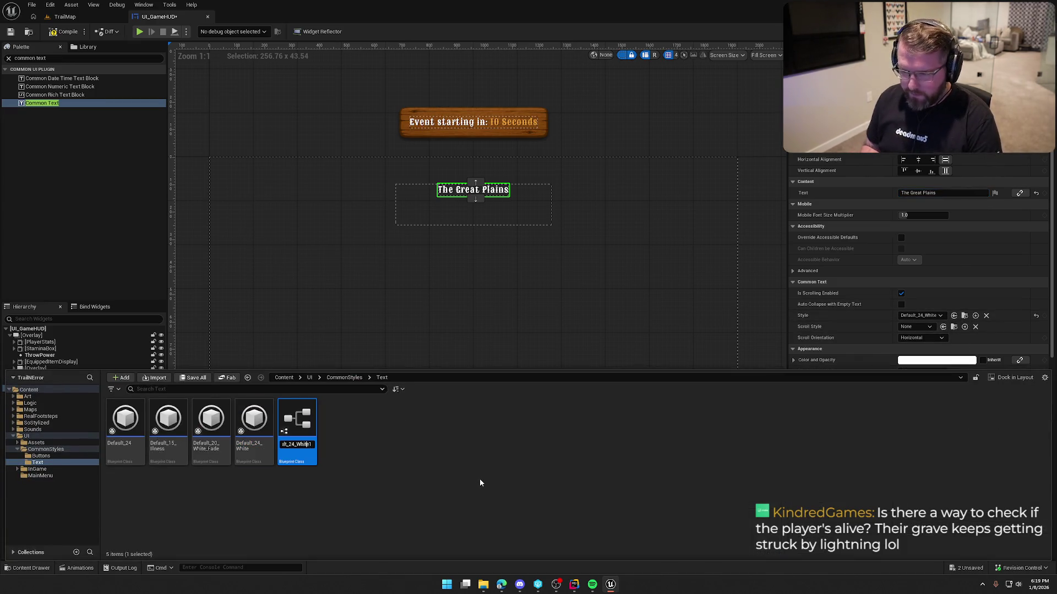
key(BackSpace)
key(BackSpace)
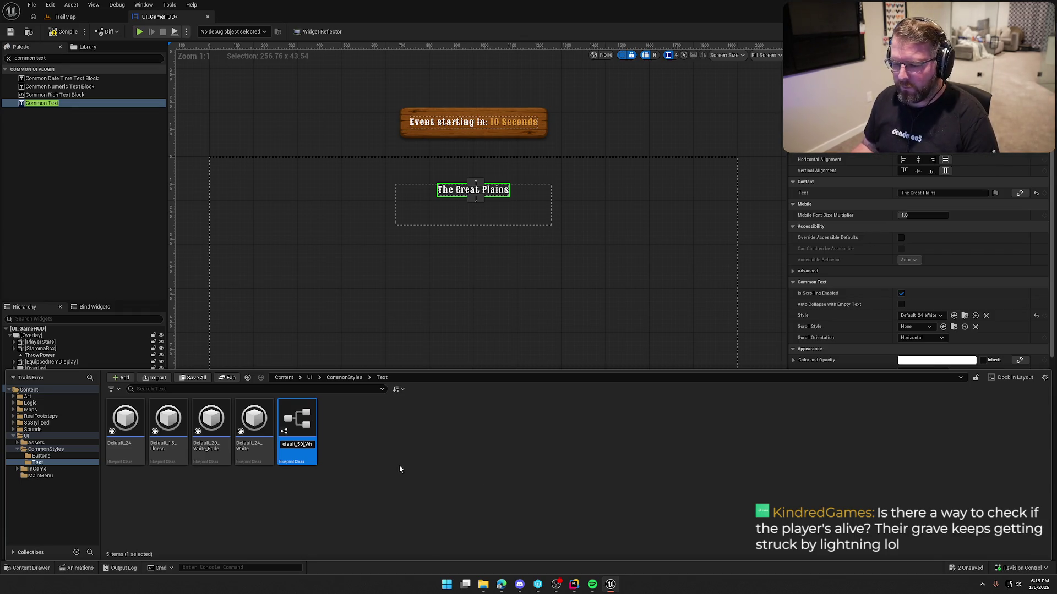
key(Return)
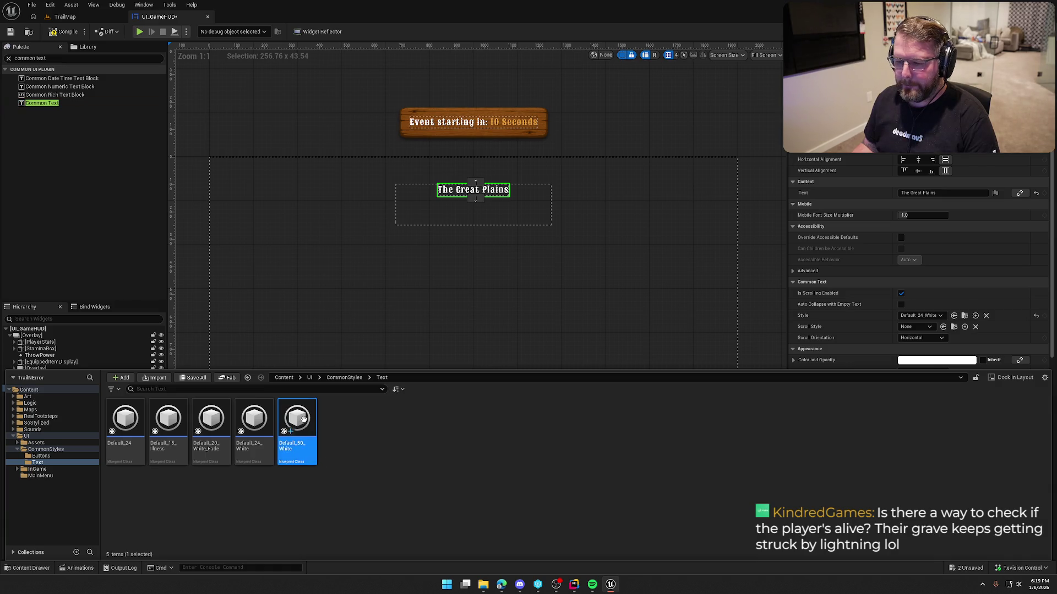
double_click(304, 421)
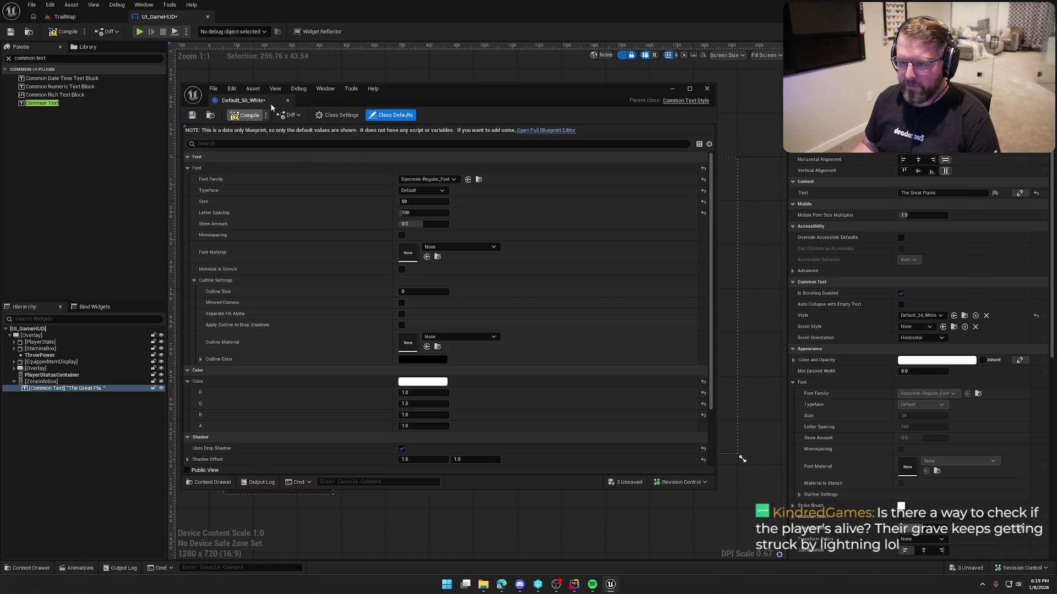
click(287, 100)
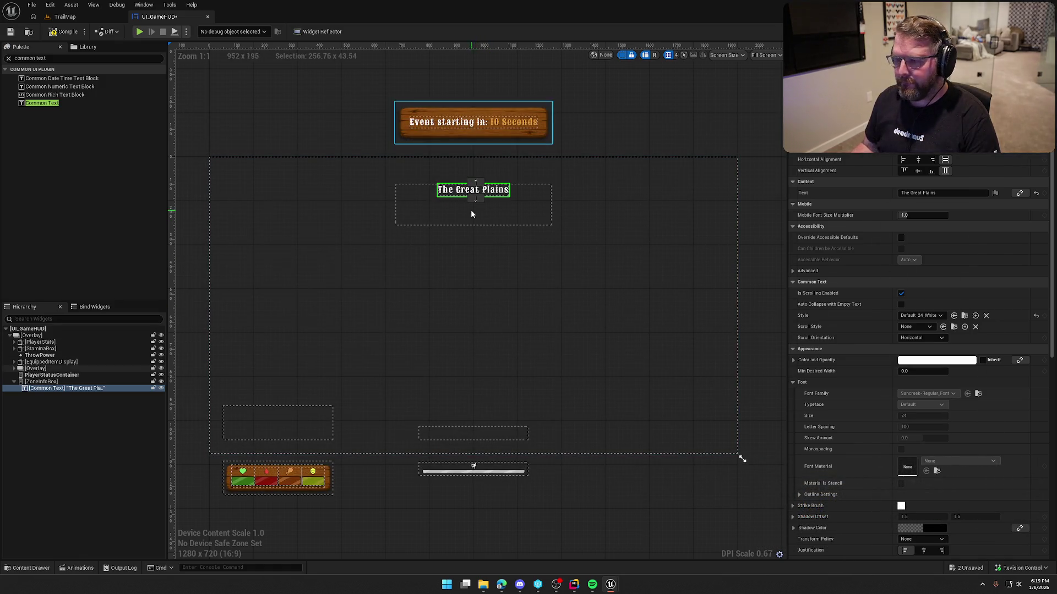
Apply Default_50_White to the title and preview the HUD without dashed layout outlines
click(920, 315)
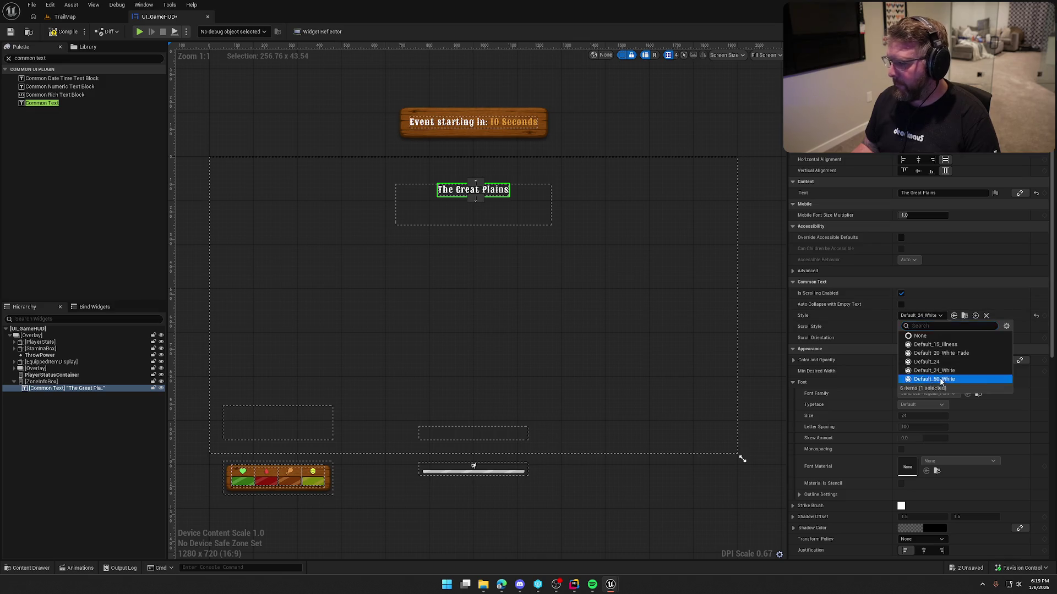
click(935, 379)
click(633, 116)
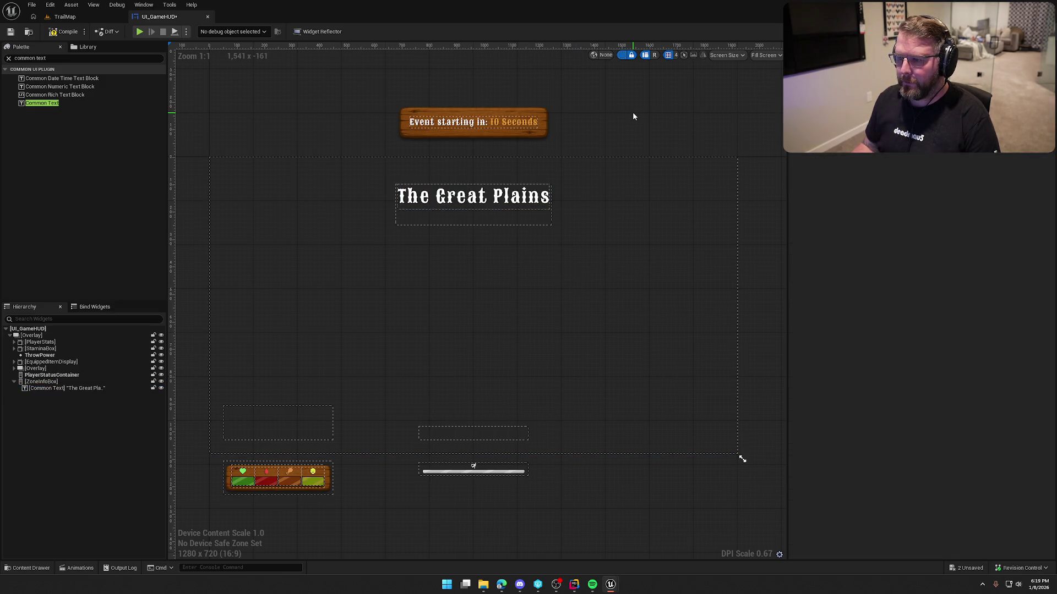
click(622, 56)
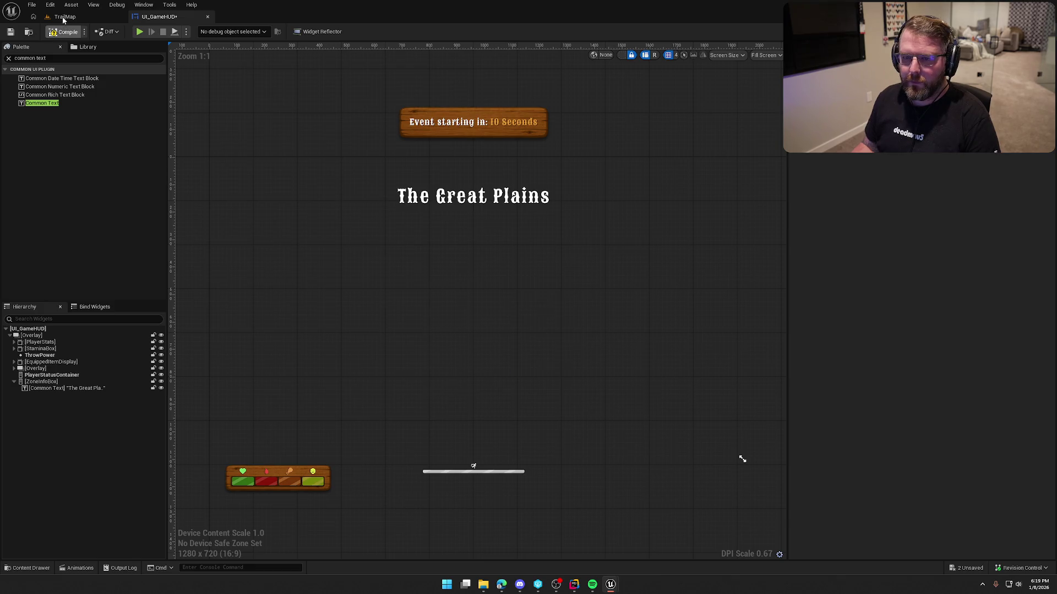
Save UI_GameHUD, then play-test TrailMap, walking forward to see The Great Plains title
key(ctrl+s)
click(536, 385)
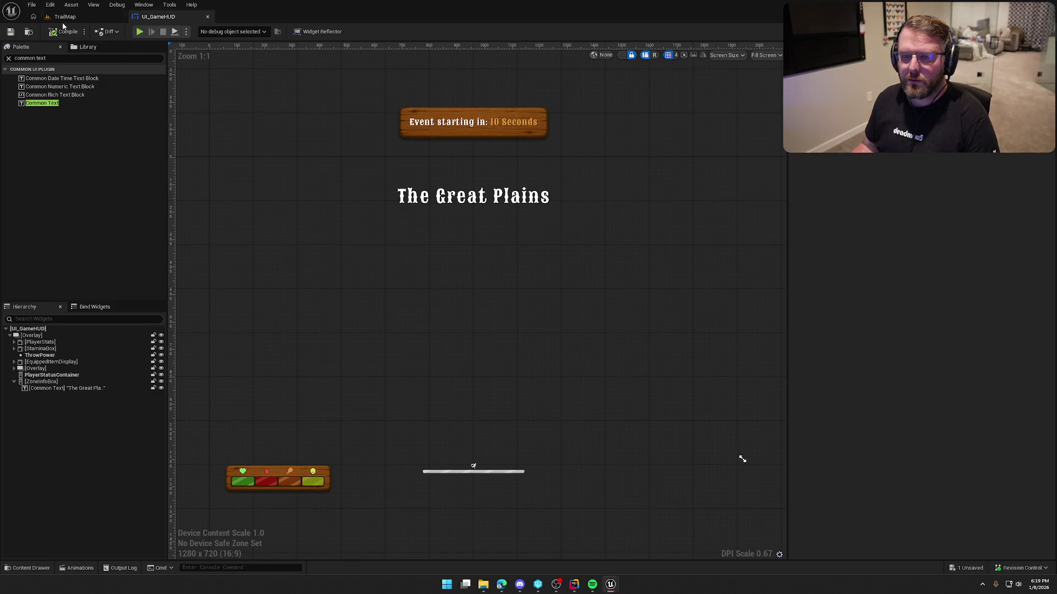
click(64, 17)
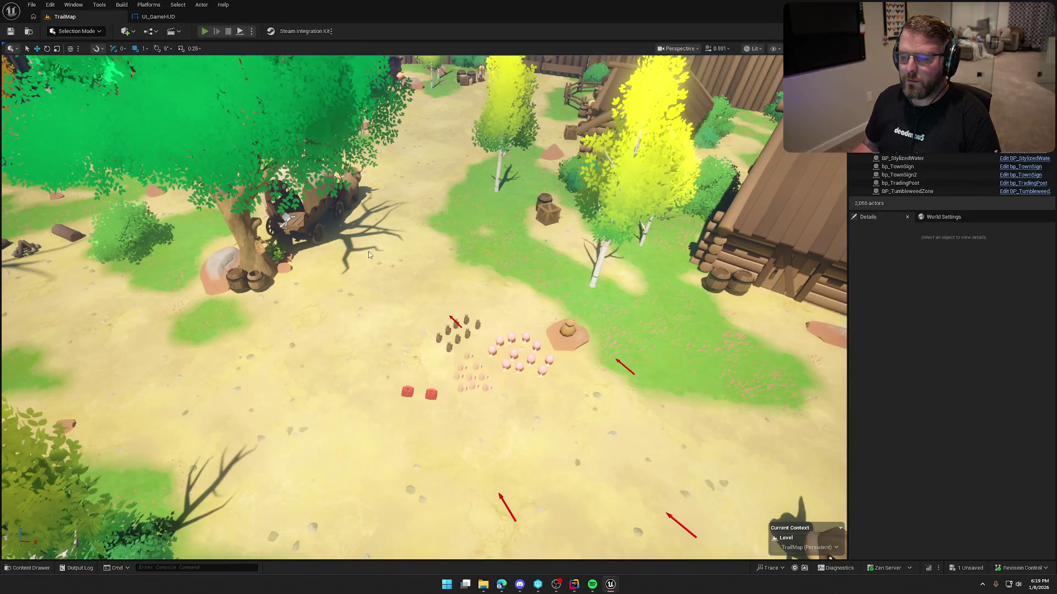
key(alt+p)
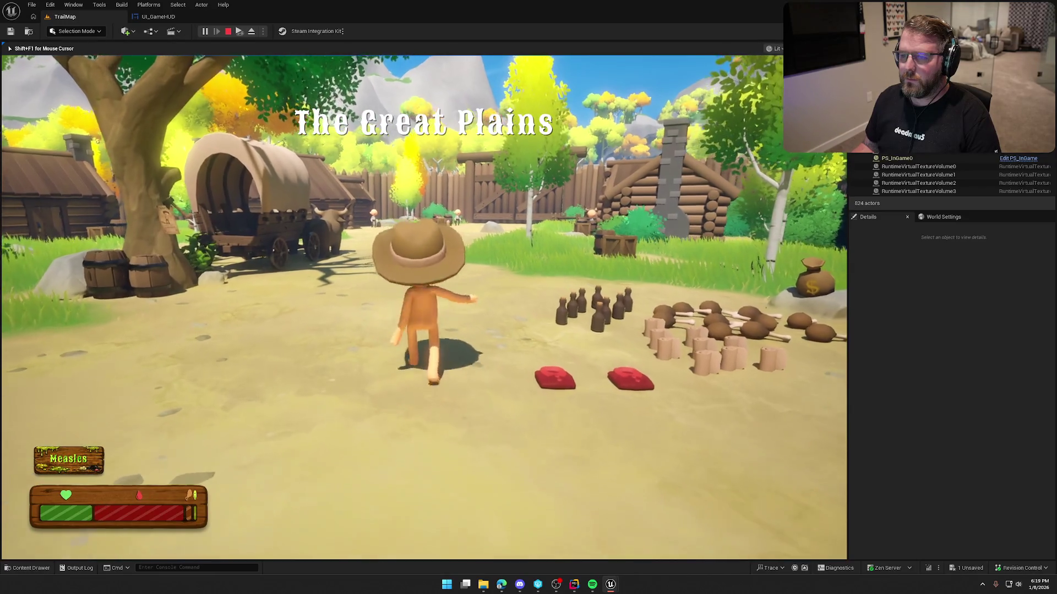
key(w)
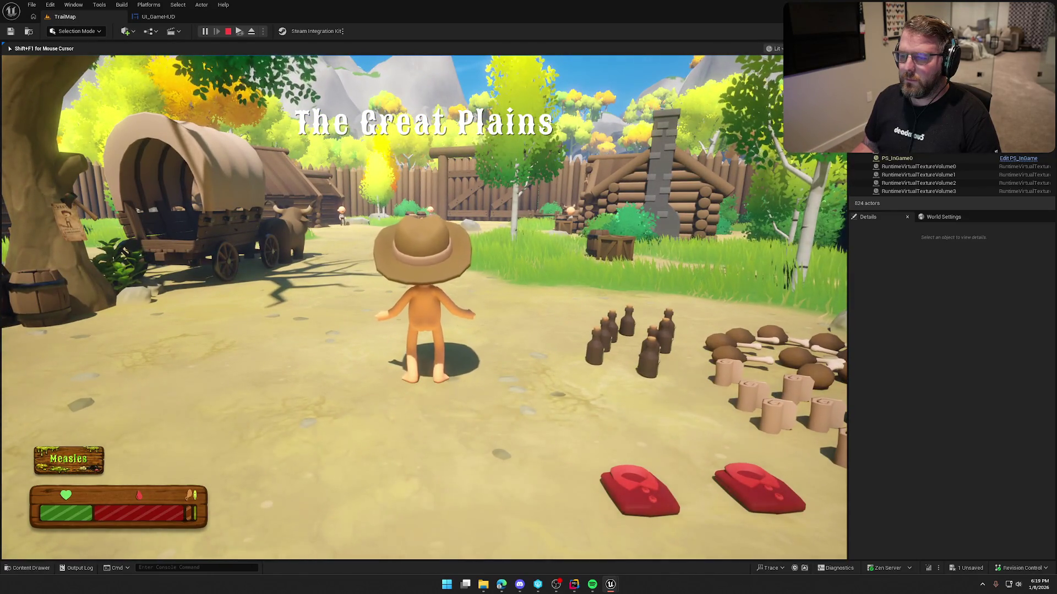
key(w)
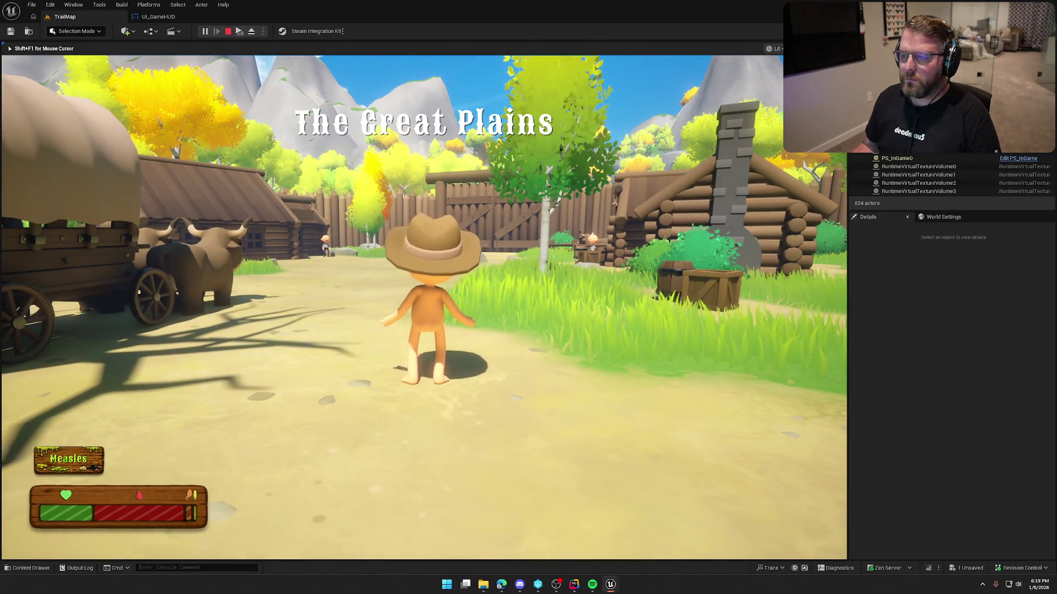
key(Escape)
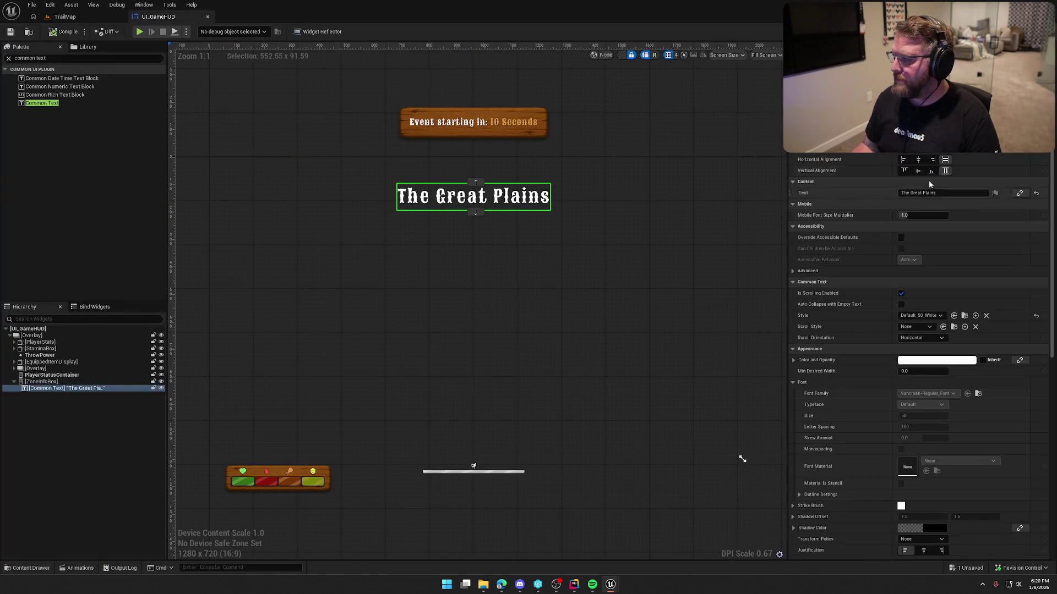
Set ZoneInfoBox's top padding to 75
click(41, 382)
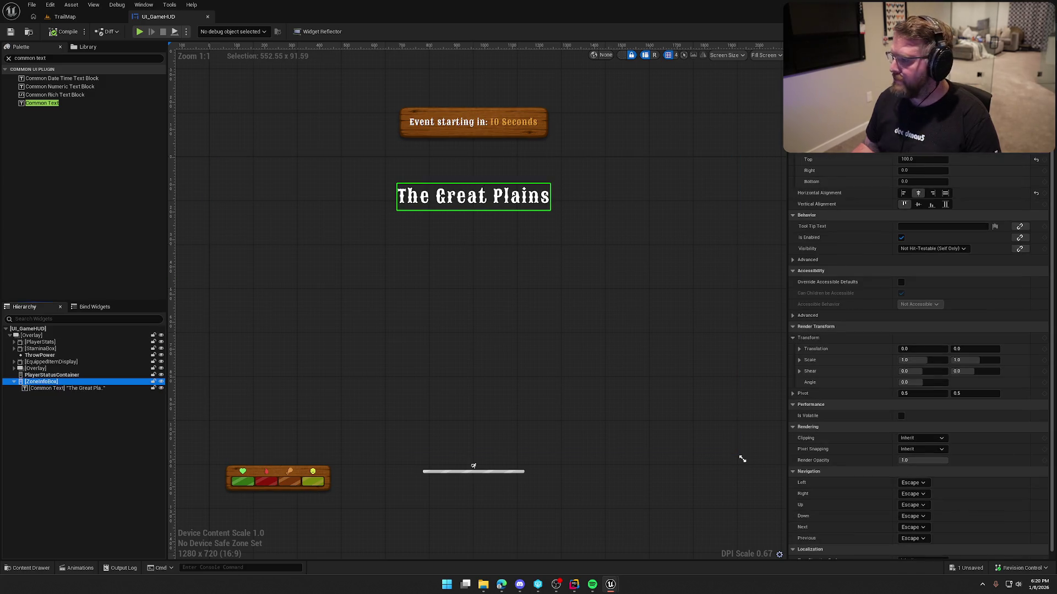
click(922, 159)
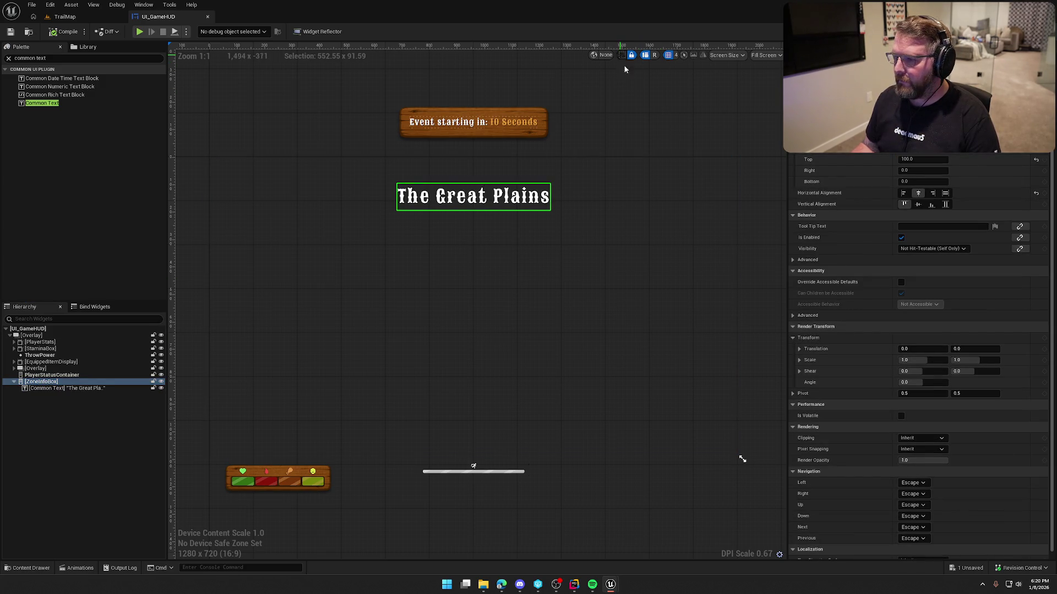
text(7)
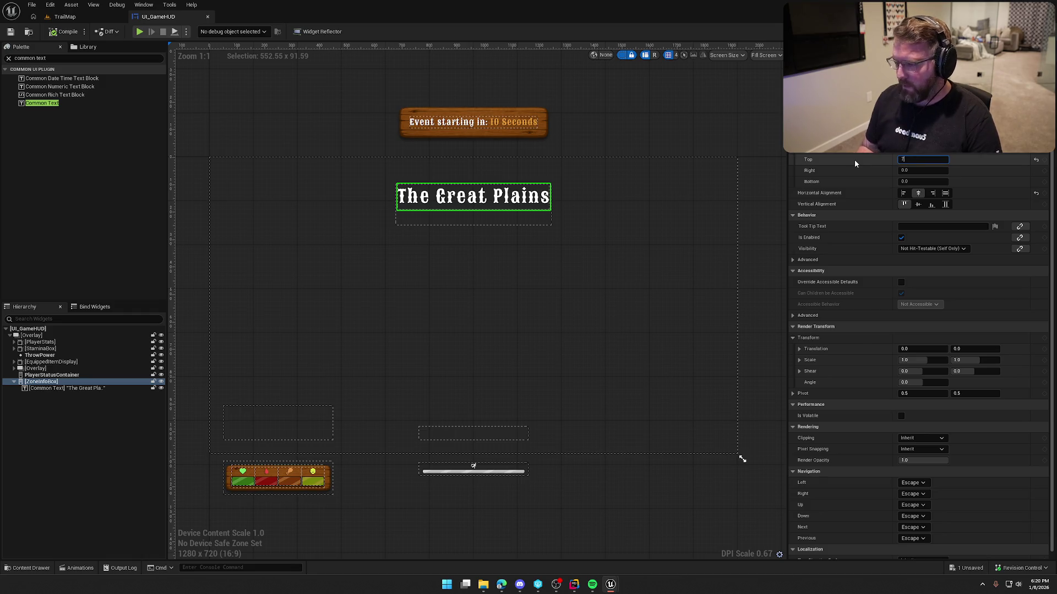
text(5)
key(Return)
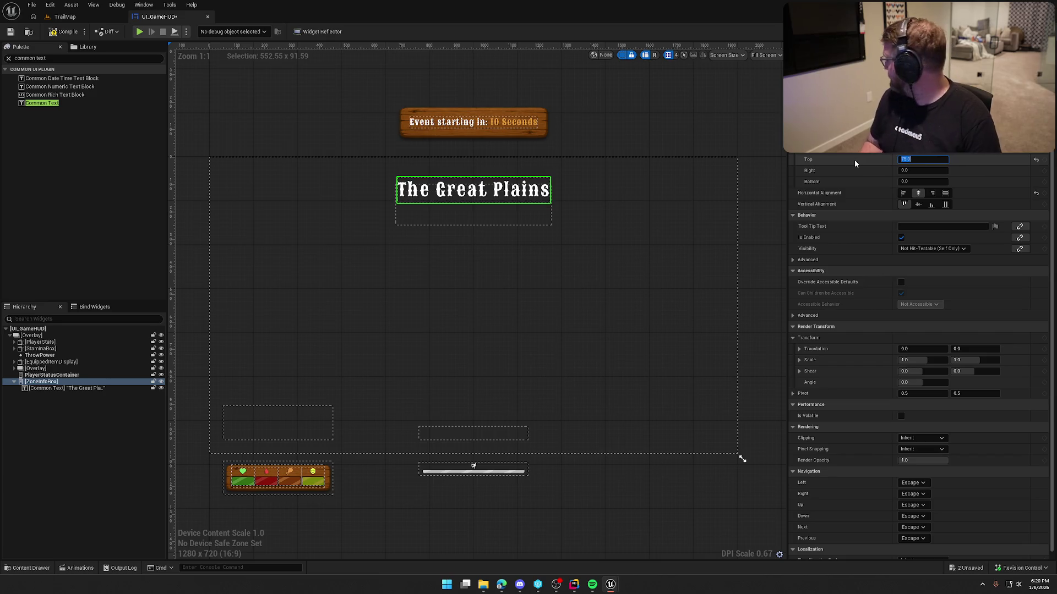
Rename the title text to ZoneText and add a second Common Text below it
click(37, 388)
key(F2)
text(ZoneText)
key(Return)
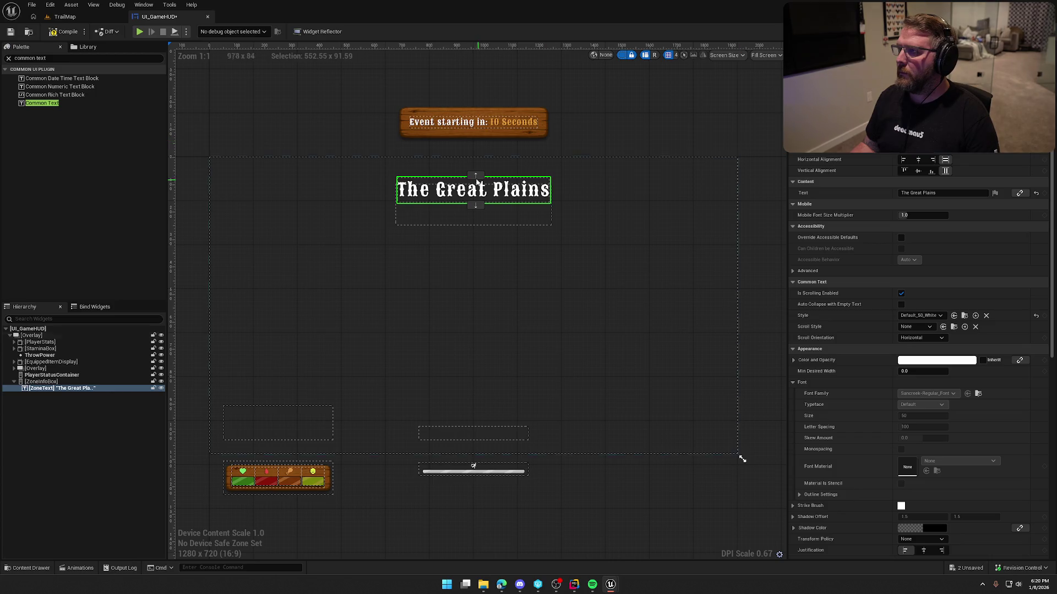
mouse_move(42, 103)
mouse_down()
mouse_move(110, 342)
mouse_move(43, 392)
mouse_up()
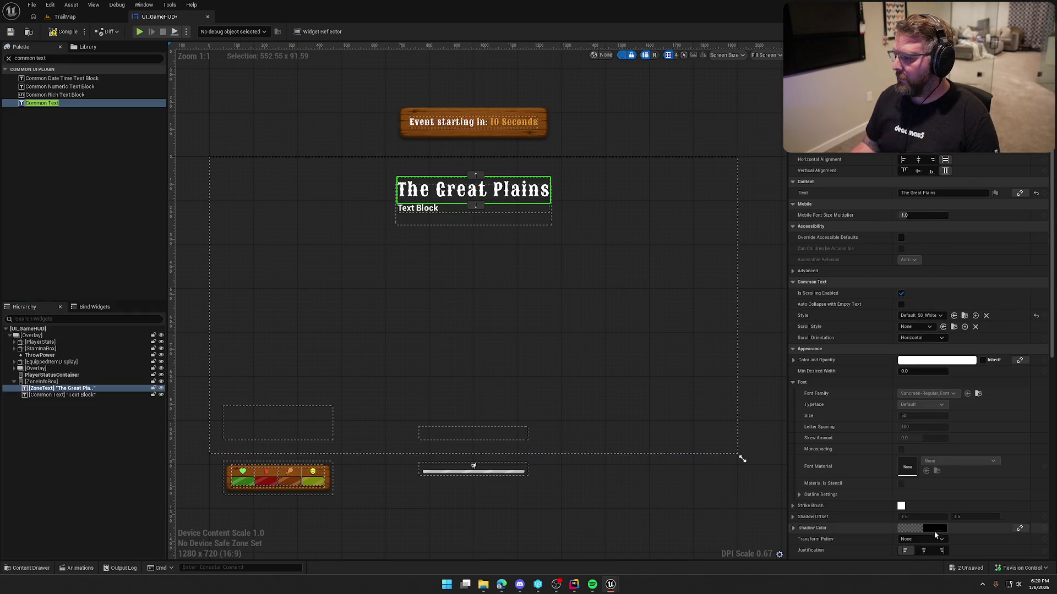
Center-justify the new text and give it the Default_24_White style
click(447, 211)
click(923, 550)
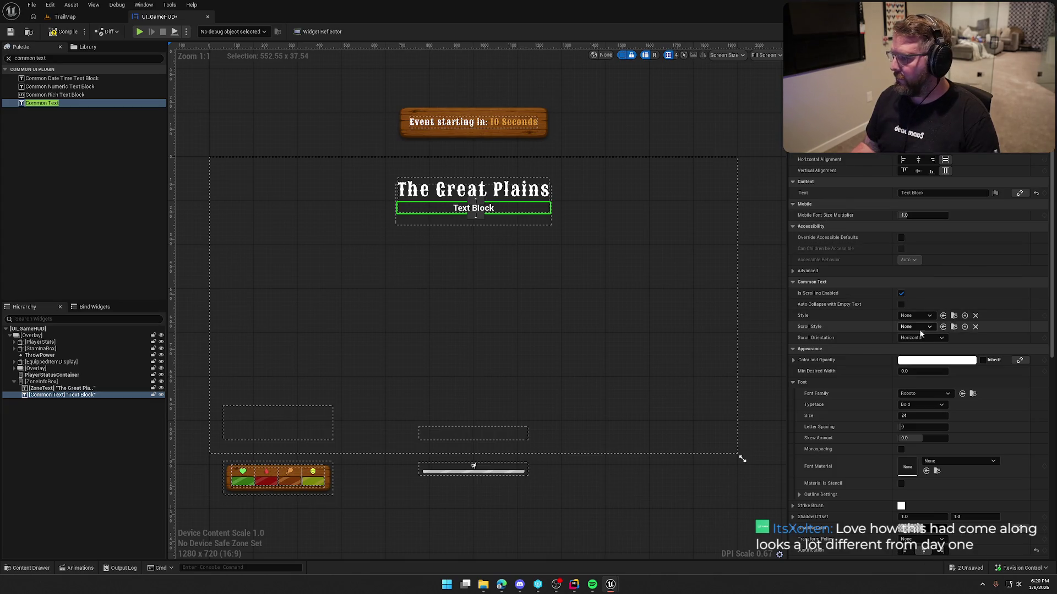
click(914, 316)
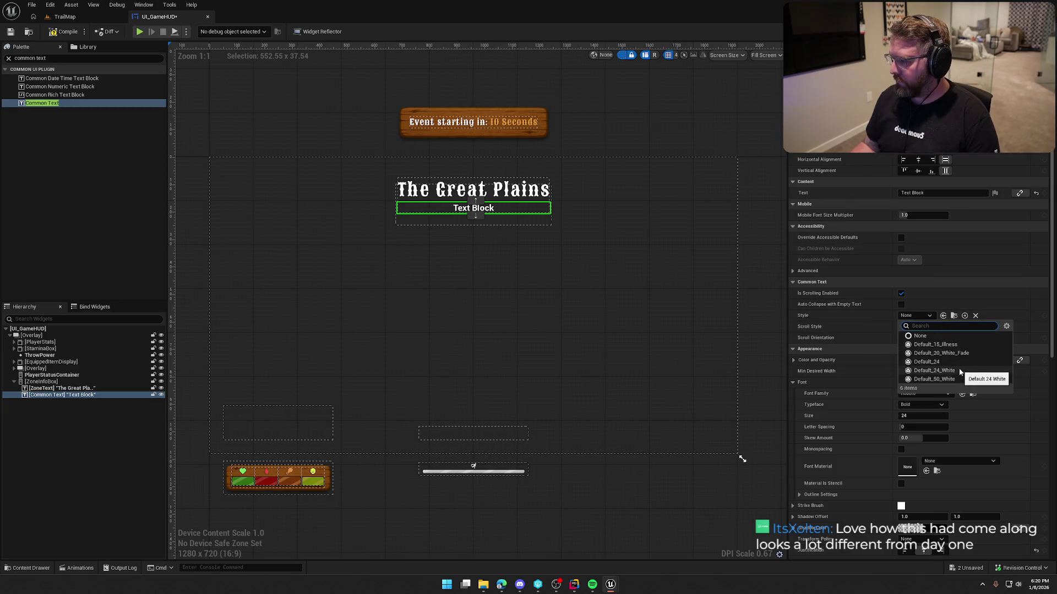
click(934, 371)
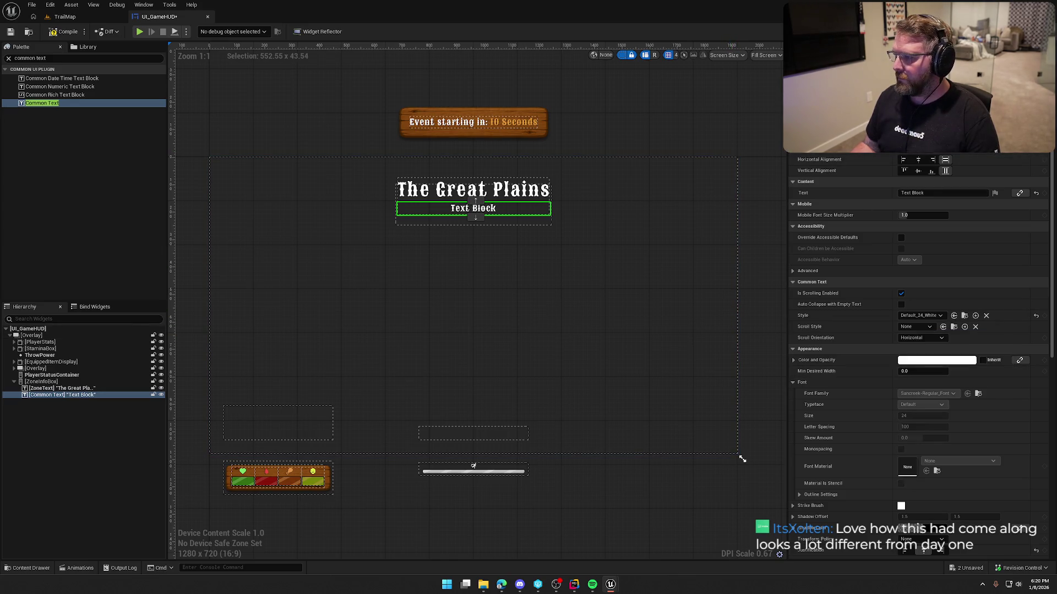
Give it a top padding of 10 and change its text to 'Safe Zone'
scroll(859, 180, up, 2)
click(922, 159)
text(10)
key(Return)
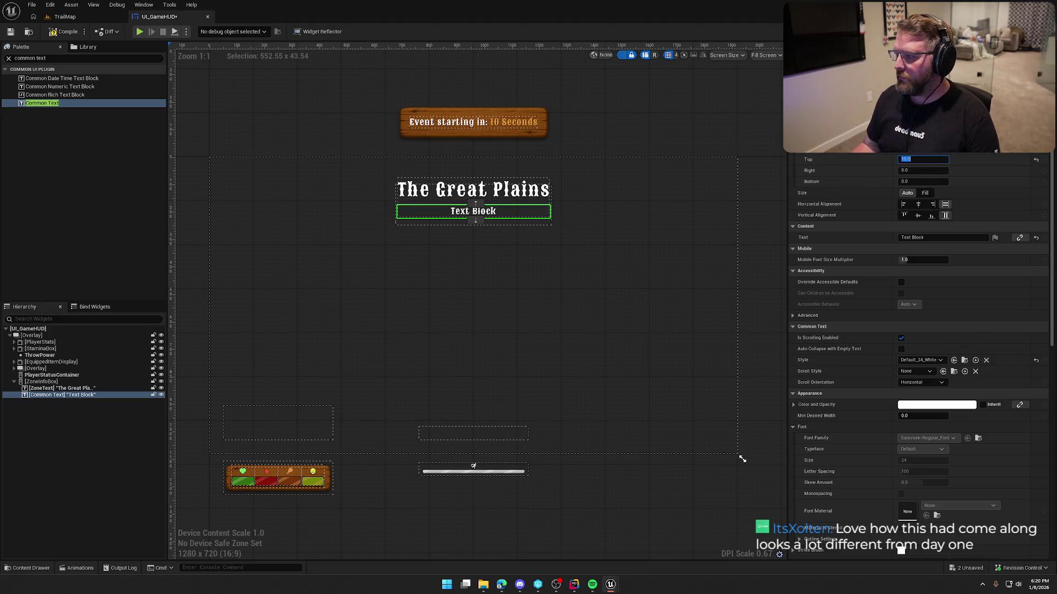
click(905, 237)
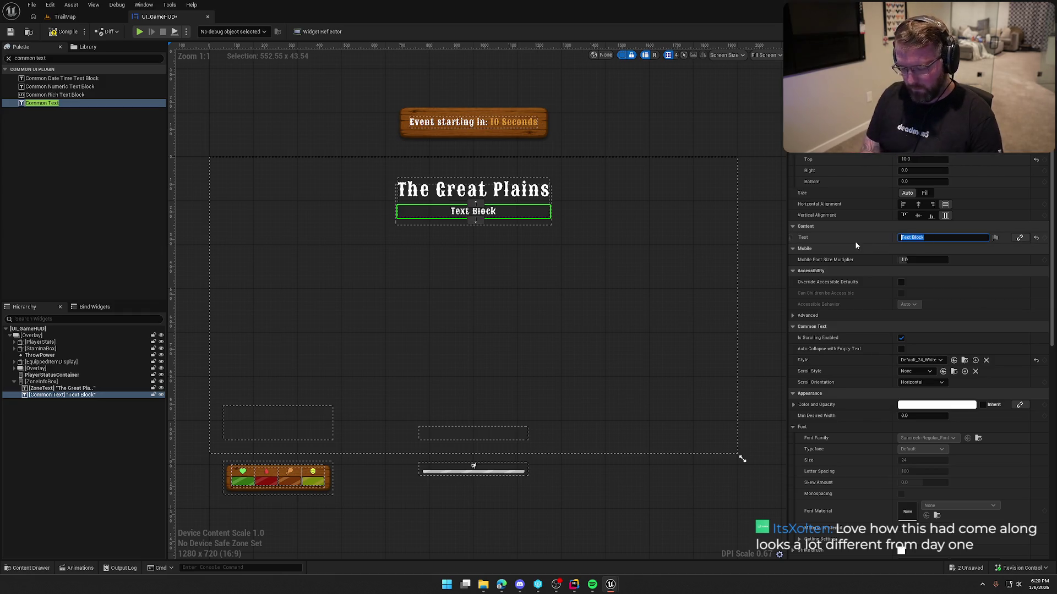
text(Safe Zonew)
key(BackSpace)
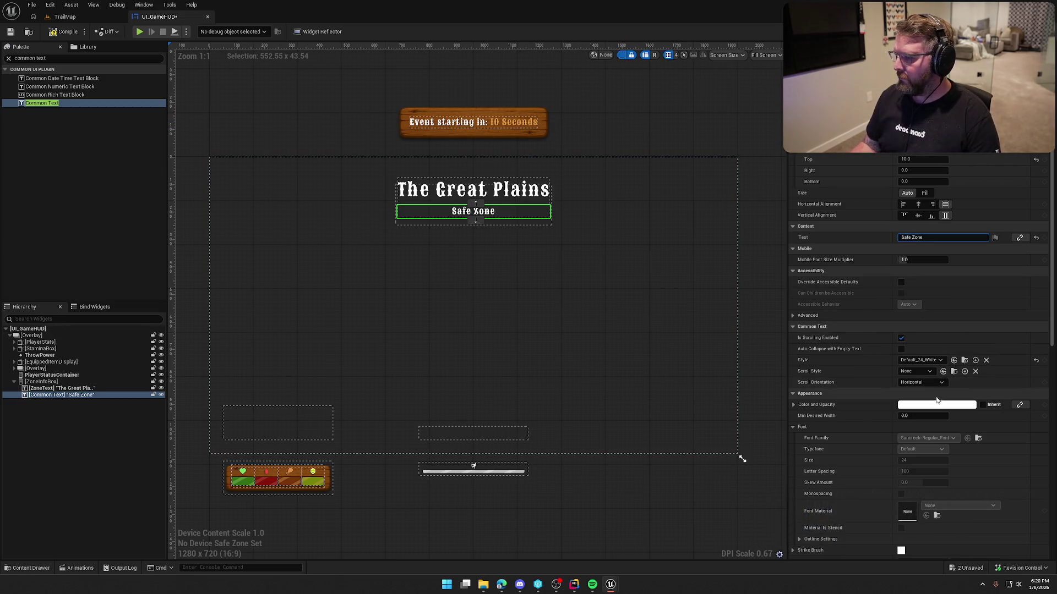
Try Default_24, Default_20_White_Fade and Default_15_Illness on the subtitle, settling on orange Default_24
click(933, 360)
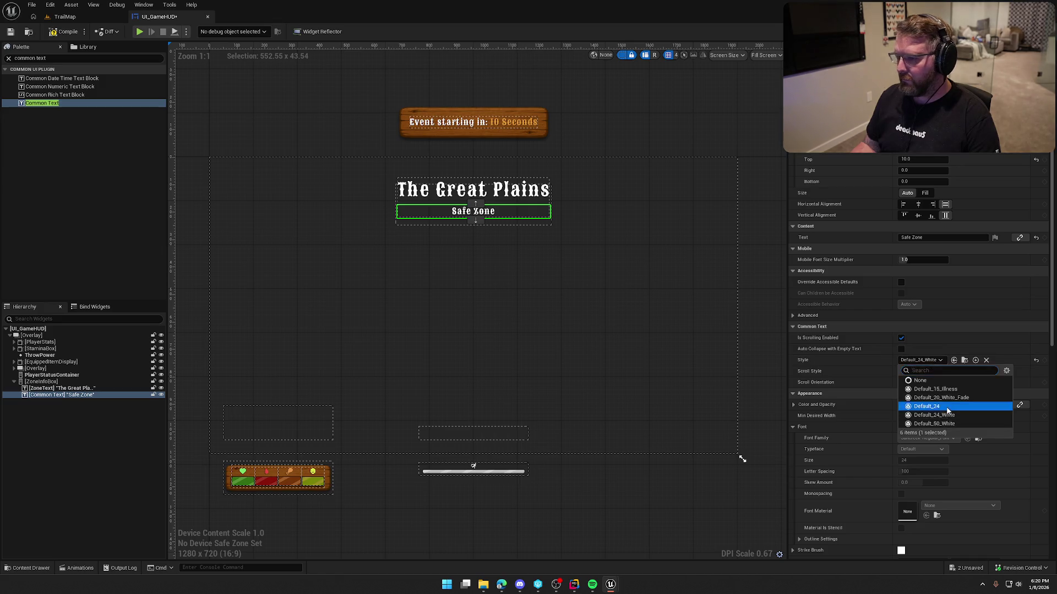
click(947, 406)
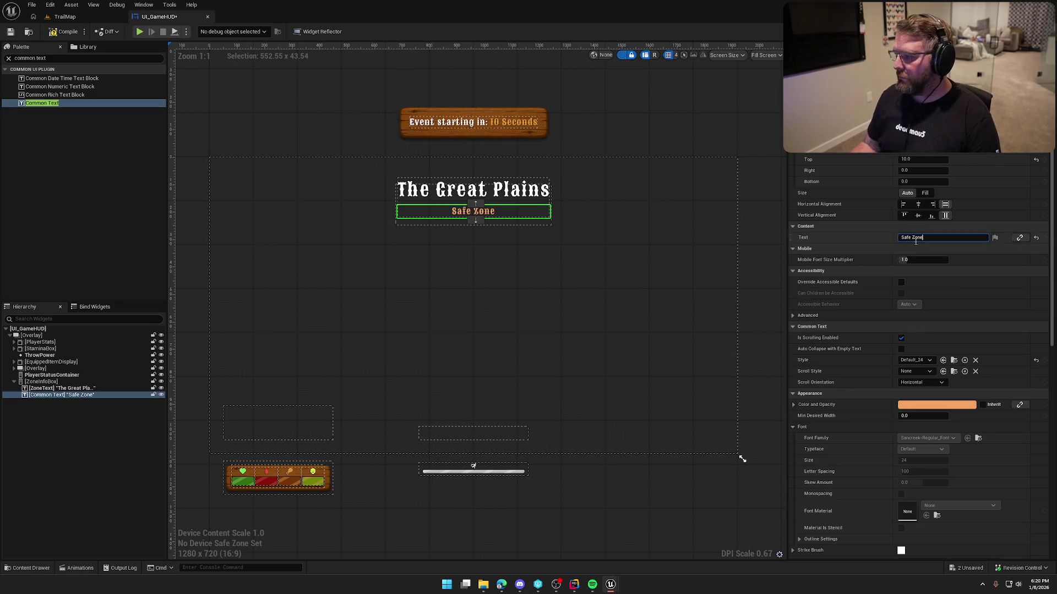
click(927, 360)
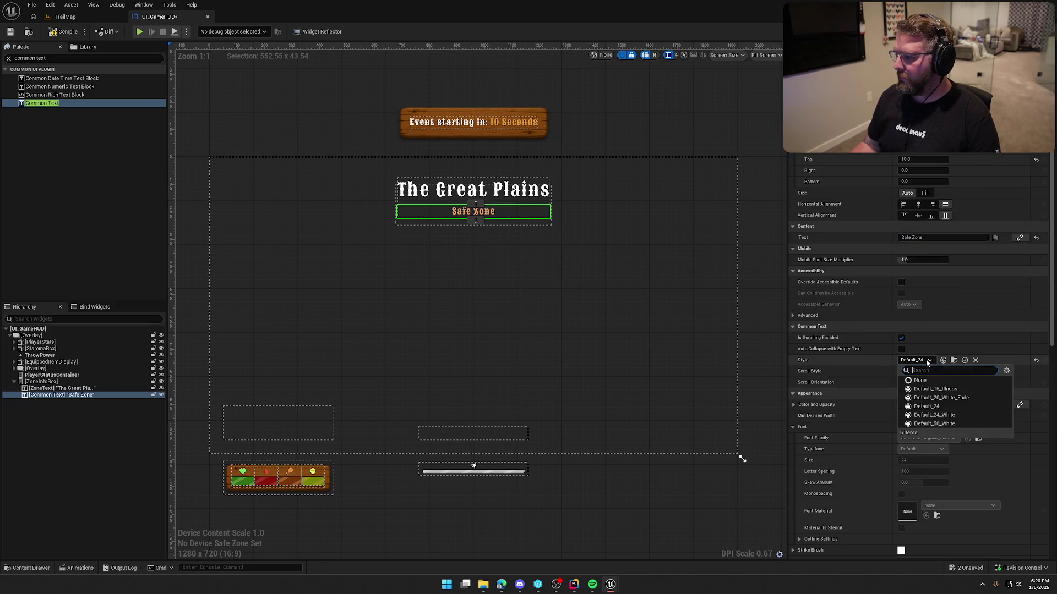
click(955, 398)
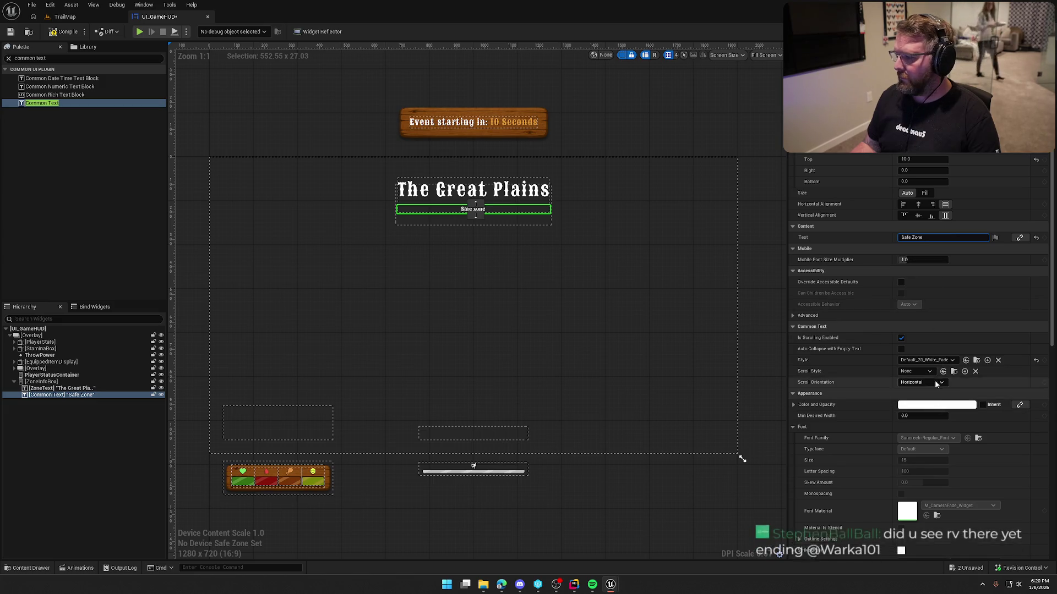
click(932, 361)
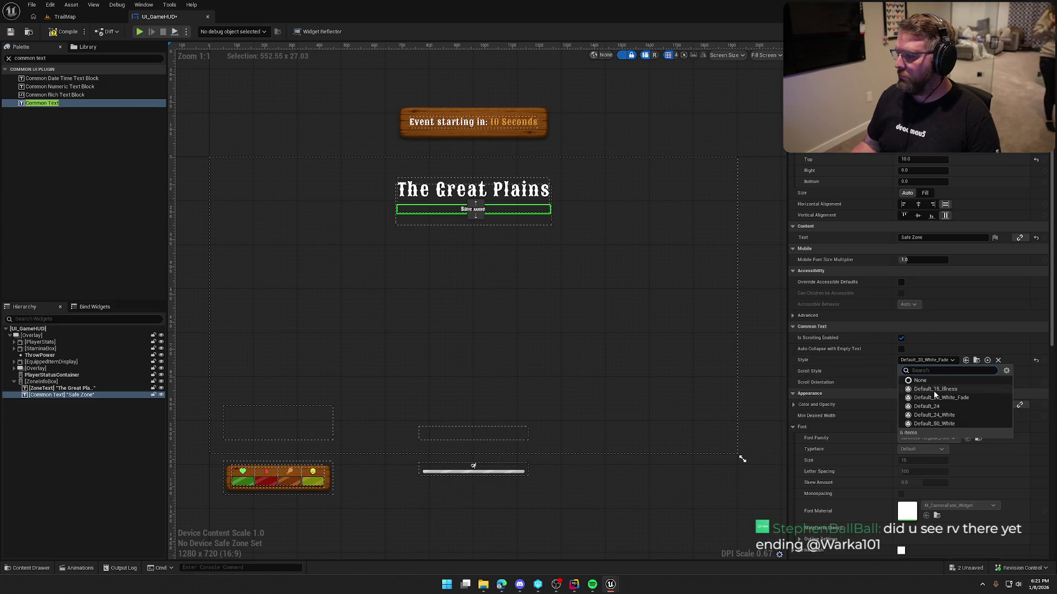
click(934, 390)
click(929, 361)
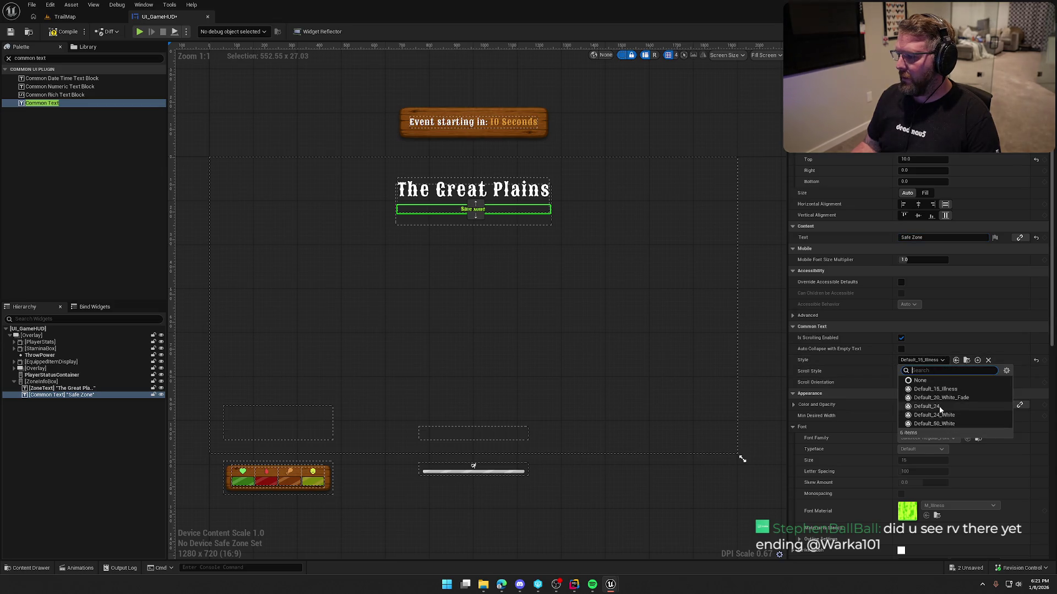
click(927, 407)
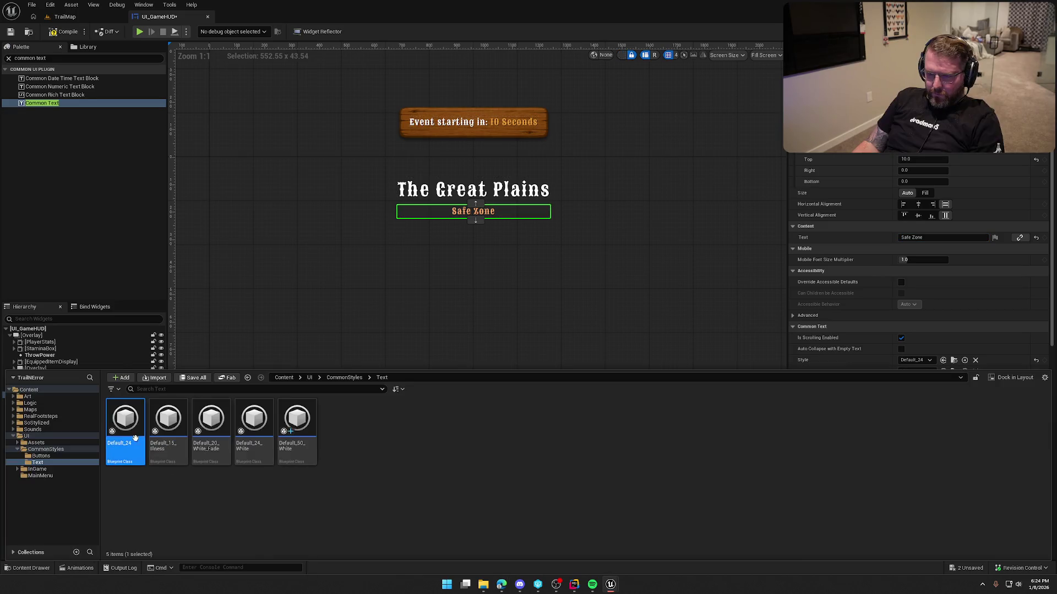
Duplicate Default_24 as Default_24_Subtitle and assign it to the Safe Zone text's Style
key(ctrl+d)
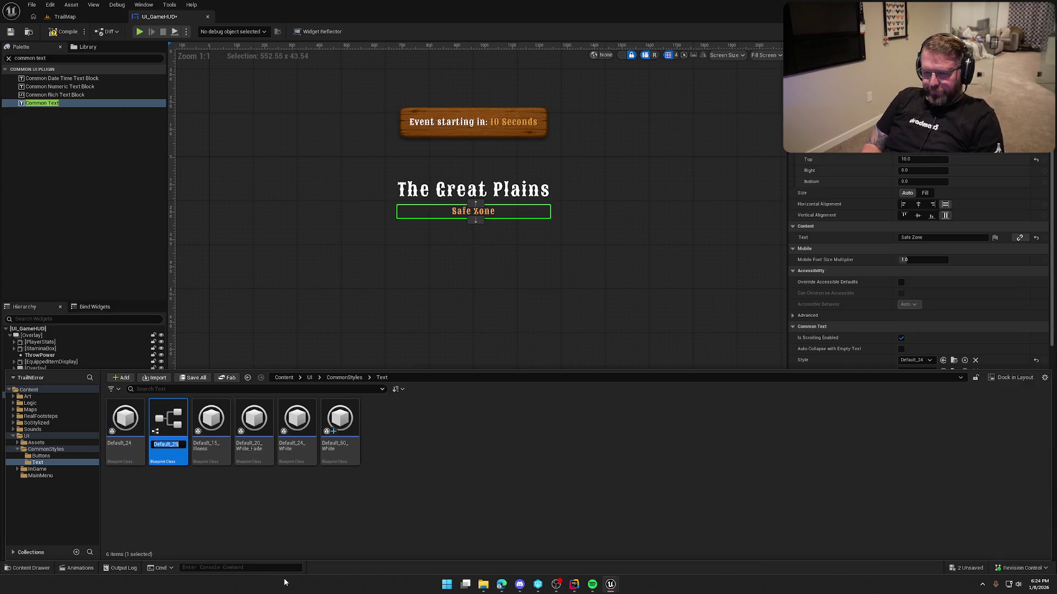
key(BackSpace)
text(4_)
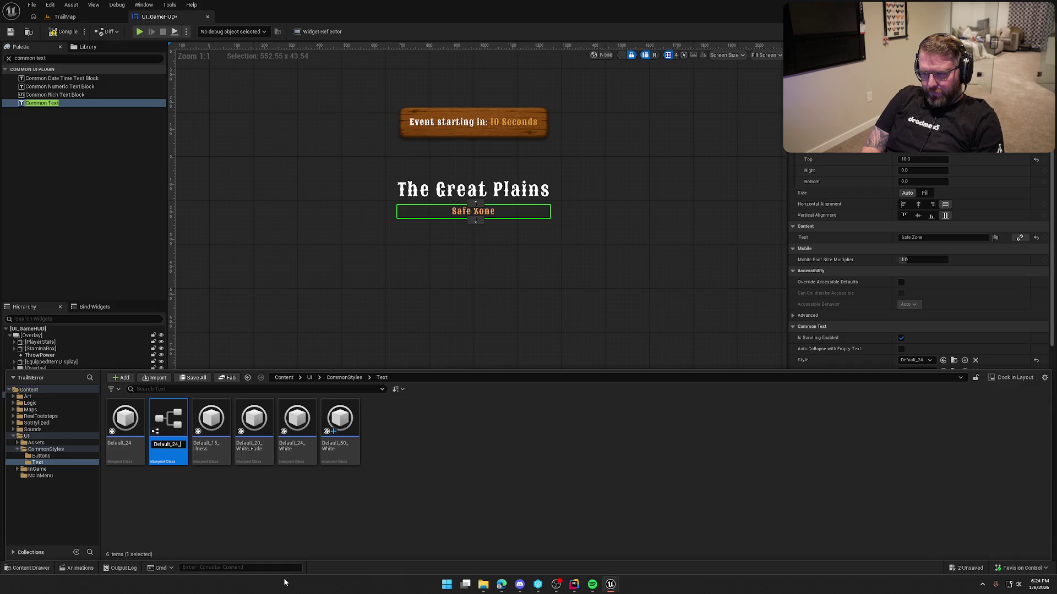
text(Subtitle)
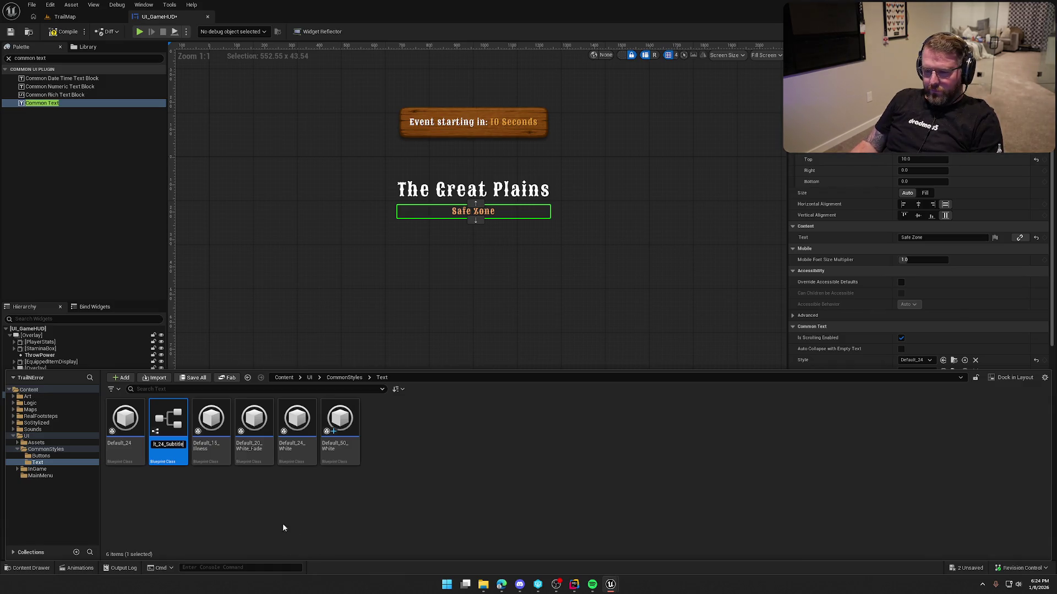
key(Return)
mouse_move(253, 421)
mouse_down()
mouse_move(820, 308)
mouse_move(853, 353)
mouse_move(914, 360)
mouse_up()
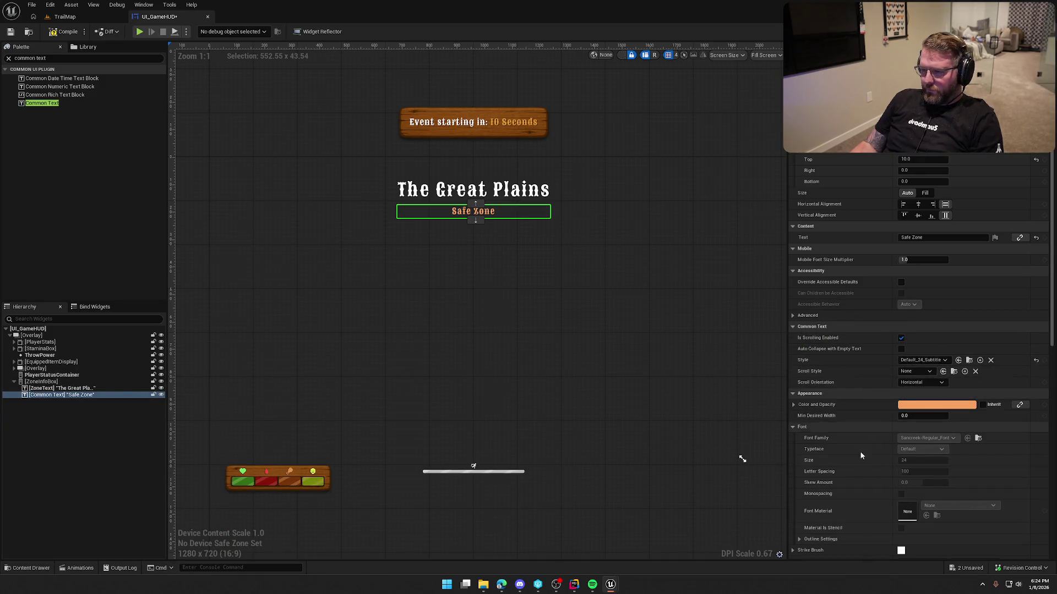
Adjust the Default_24_Subtitle colour and preview the canvas until Safe Zone shows green
click(970, 360)
click(356, 432)
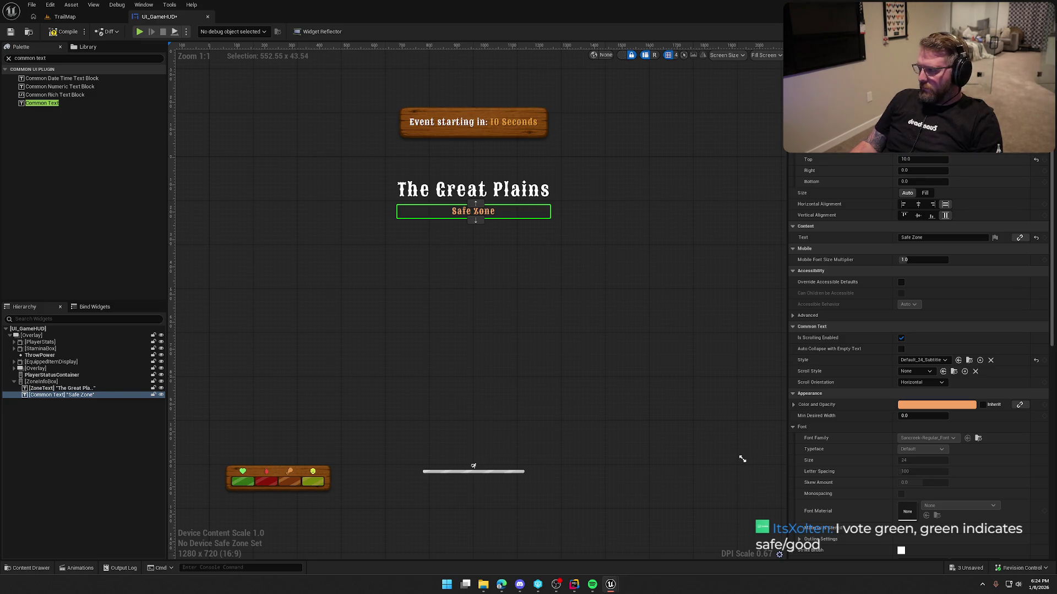
key(ctrl+z)
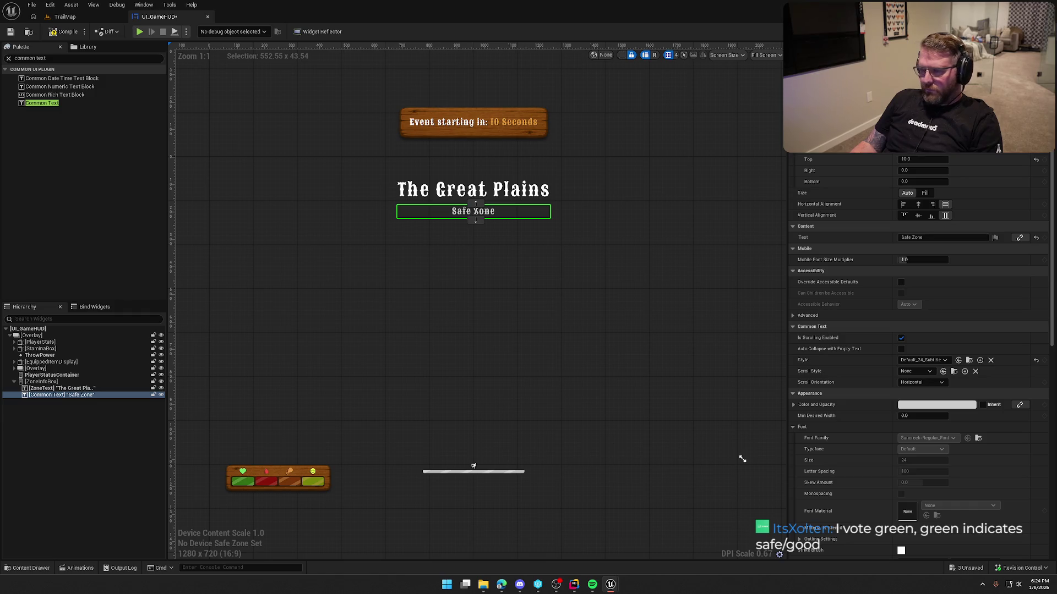
key(ctrl+z)
click(600, 120)
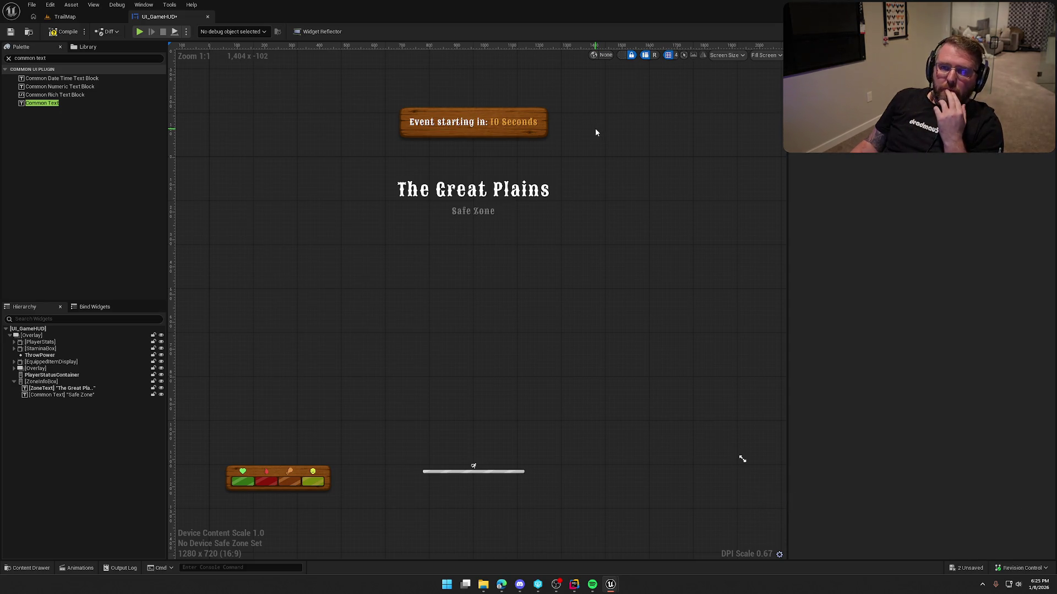
click(455, 213)
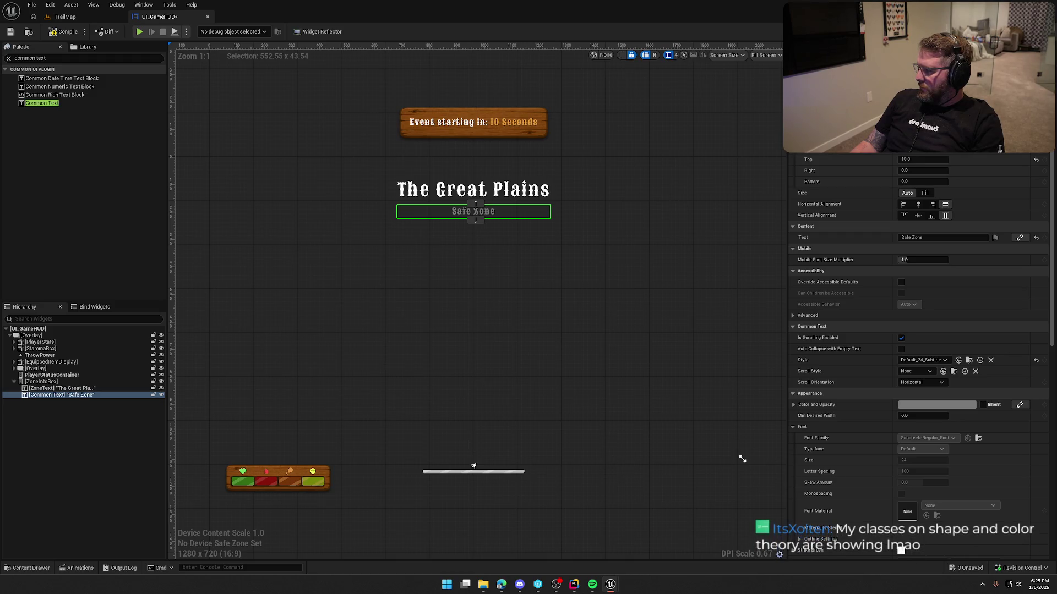
click(655, 115)
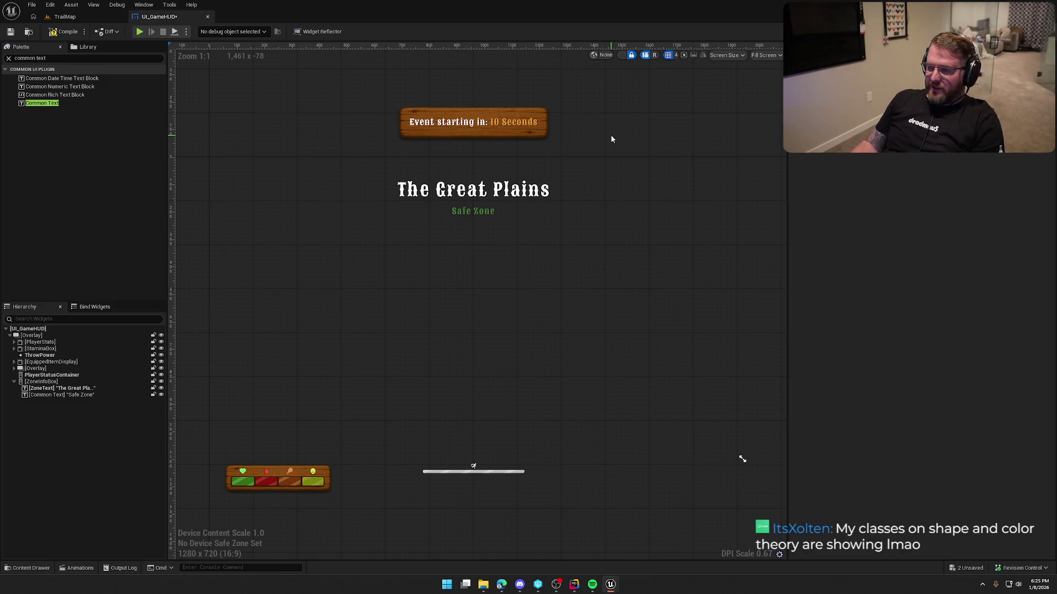
click(36, 395)
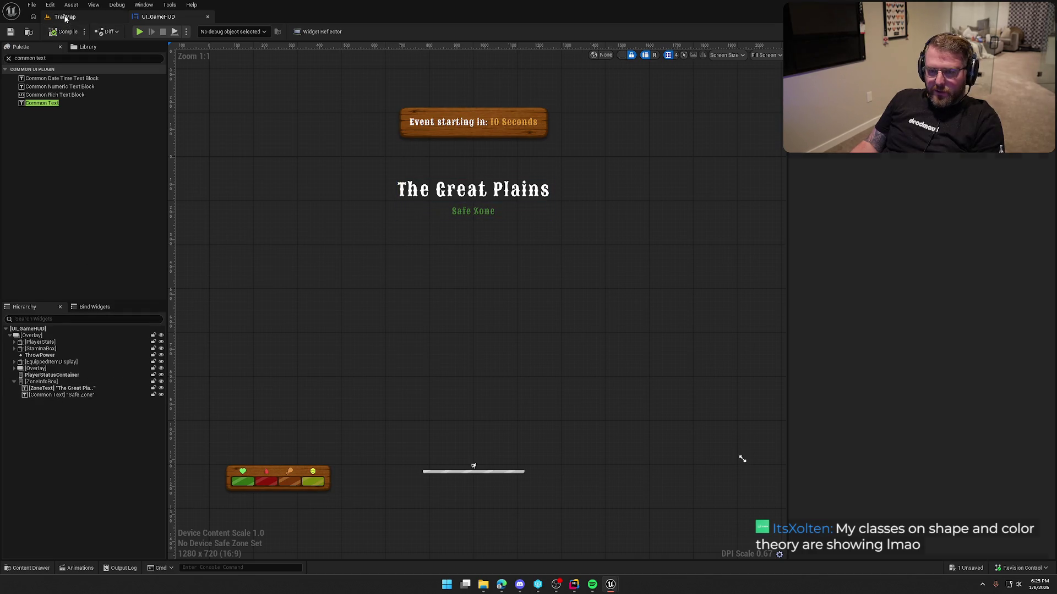
Play TrailMap and walk forward to trigger The Great Plains banner, then stop
click(65, 16)
click(205, 30)
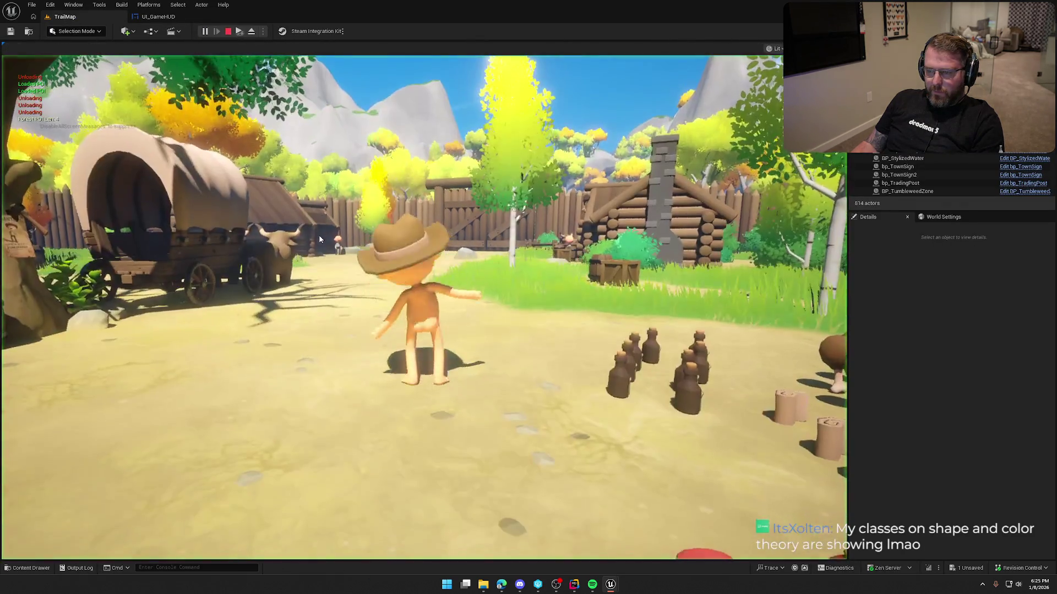
key(w)
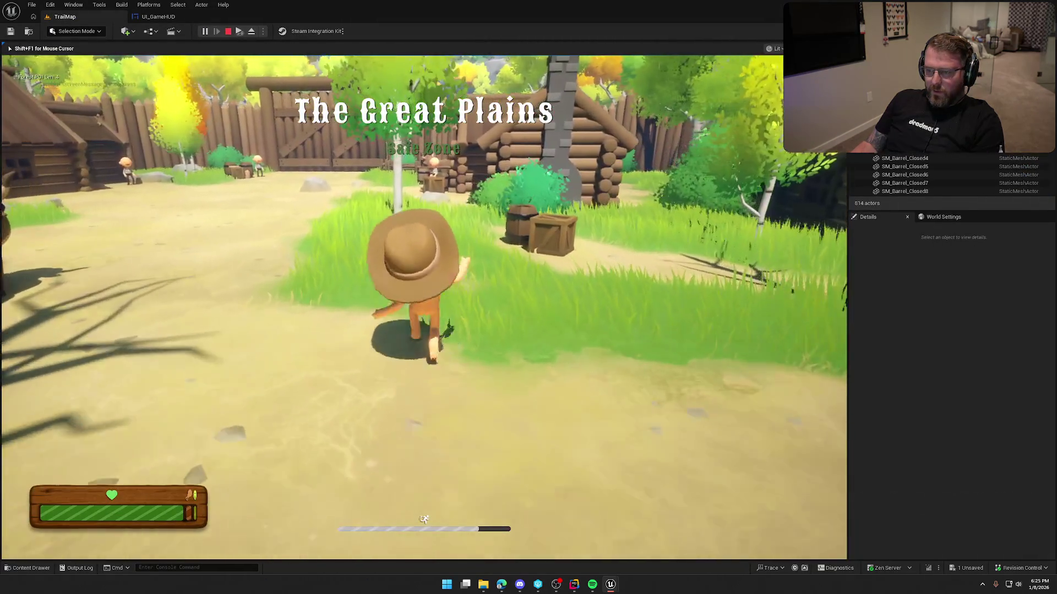
key(Escape)
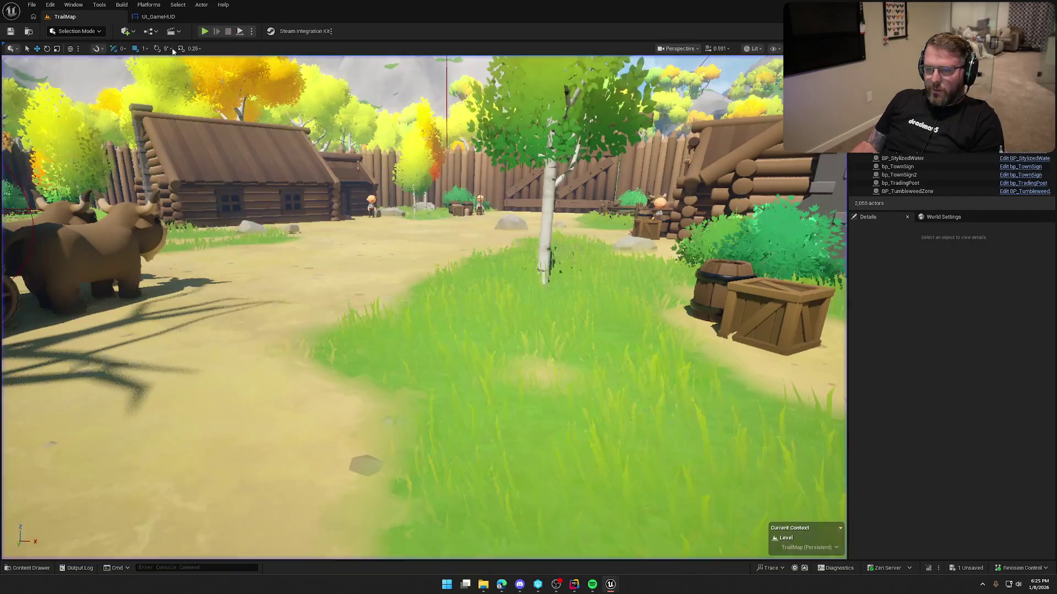
Check the HUD widget, then run TrailMap again to view the Safe Zone subtitle in-game
key(ctrl+Tab)
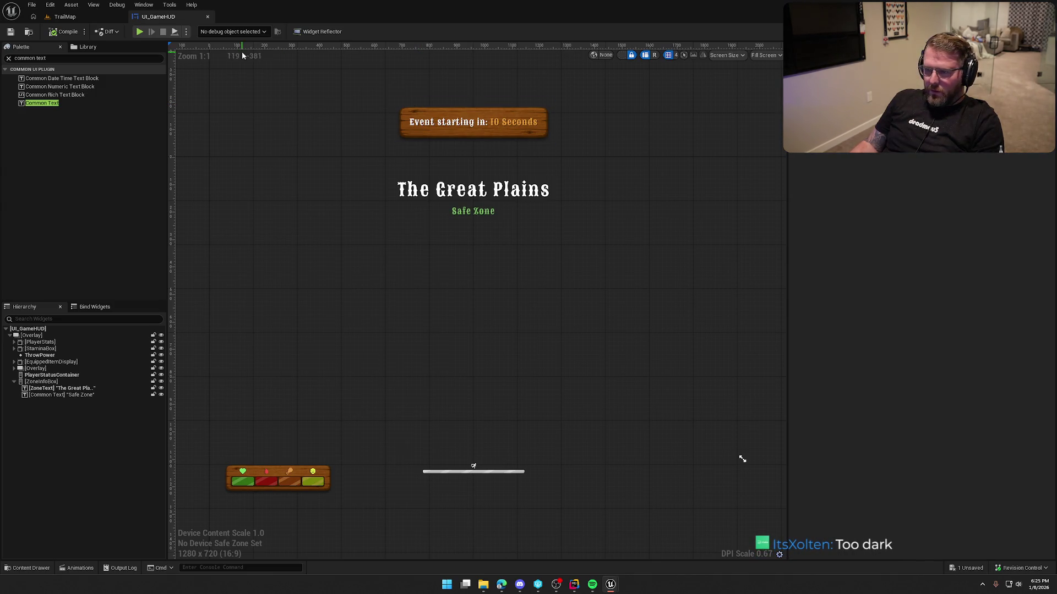
click(73, 18)
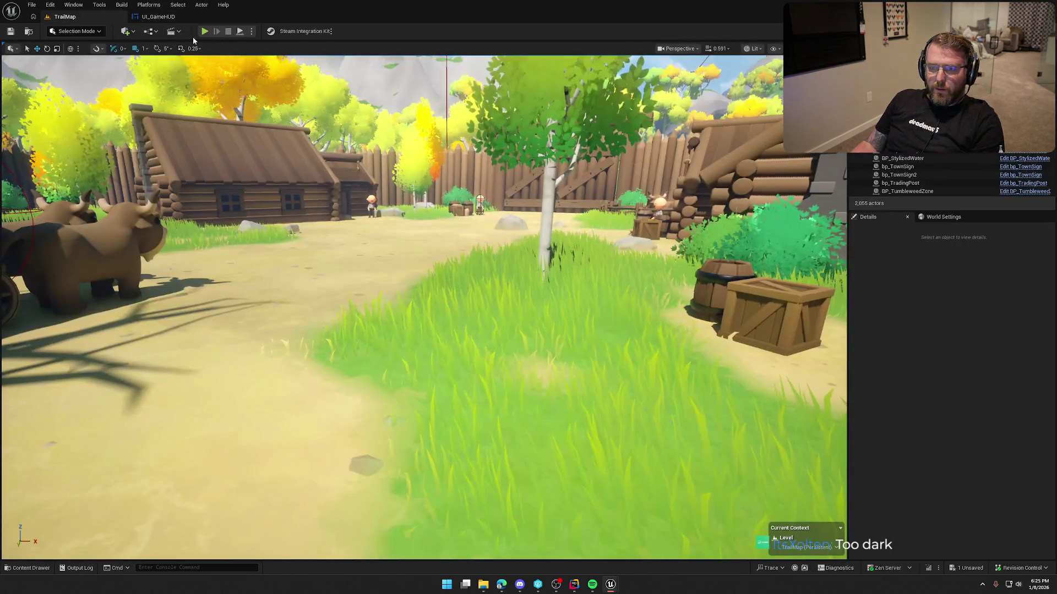
key(w)
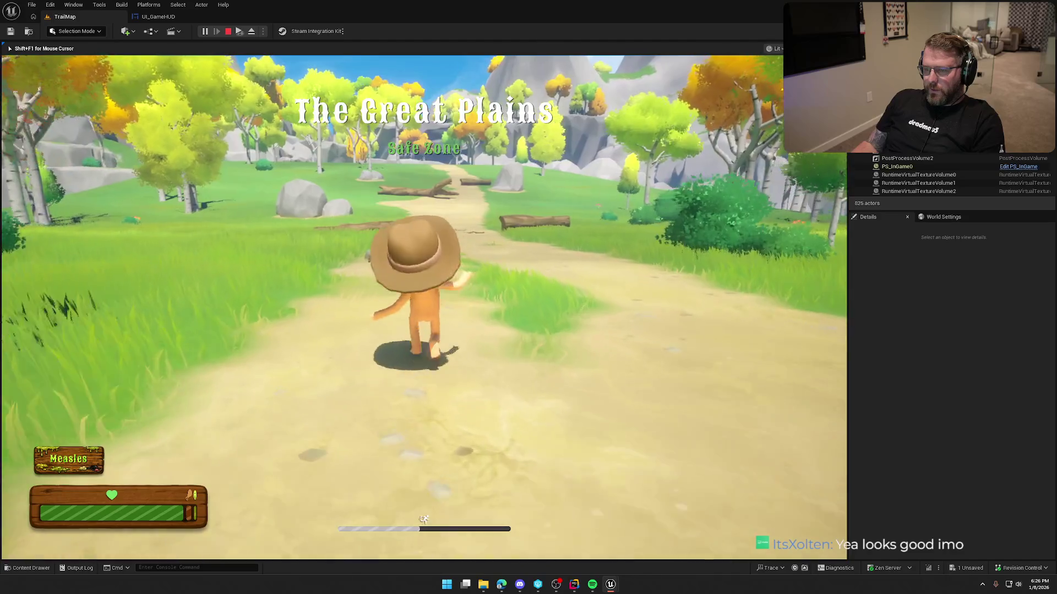
key(Escape)
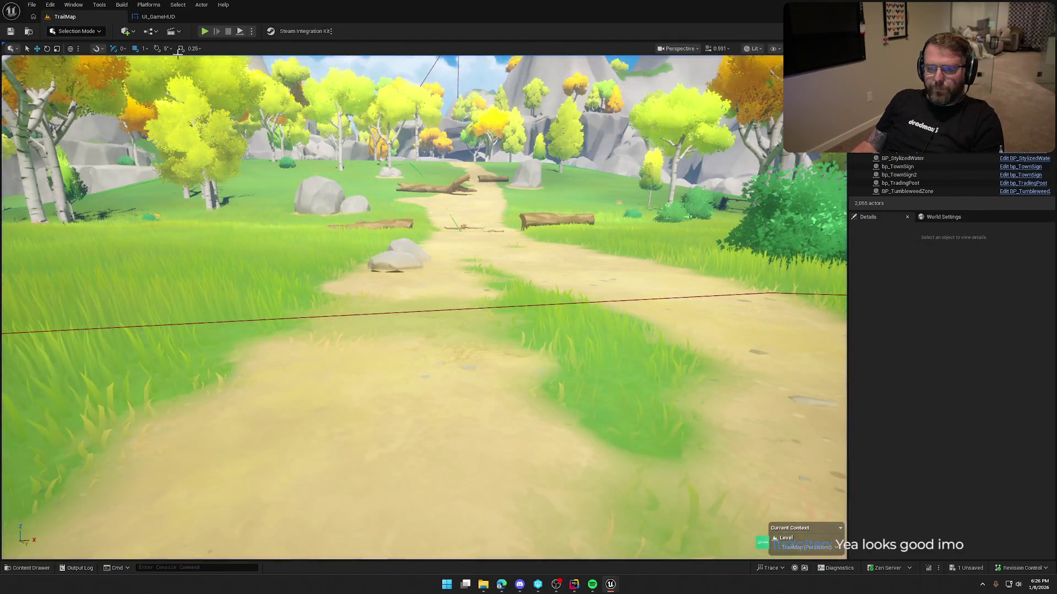